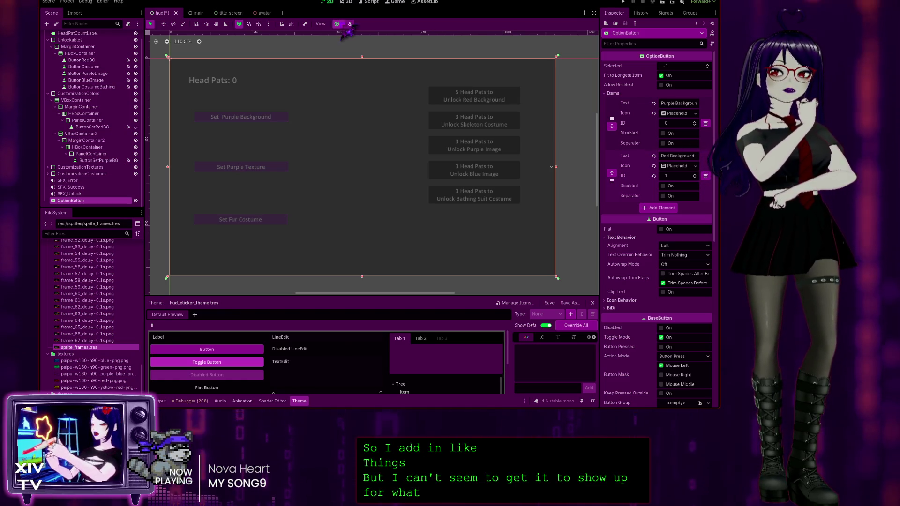
Step: Apply Center Wide then Left Wide presets to the OptionButton, and save and run the game
{"action": "key", "text": "ctrl+z"}
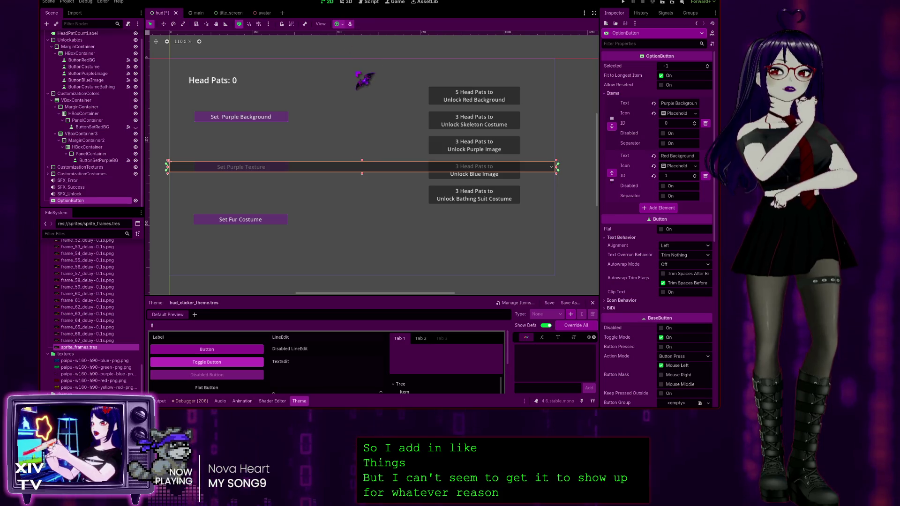
{"action": "key", "text": "ctrl+z"}
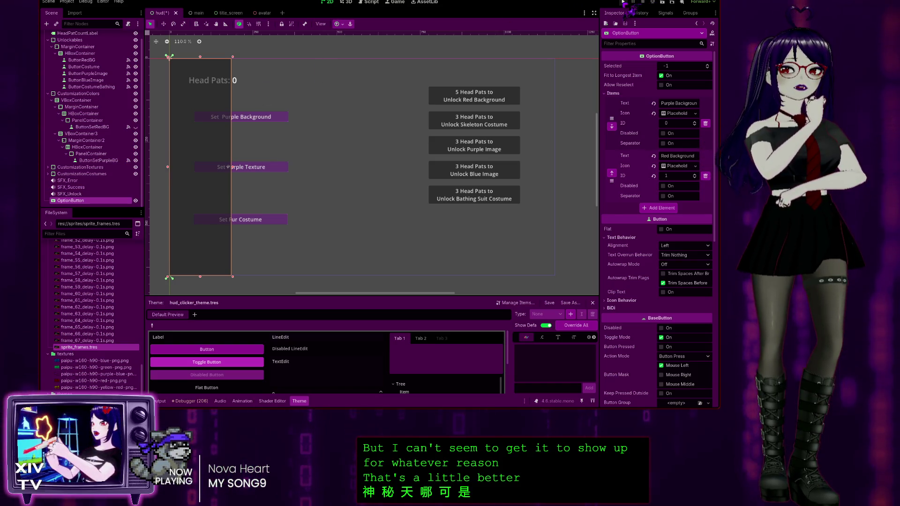
{"action": "key", "text": "F5"}
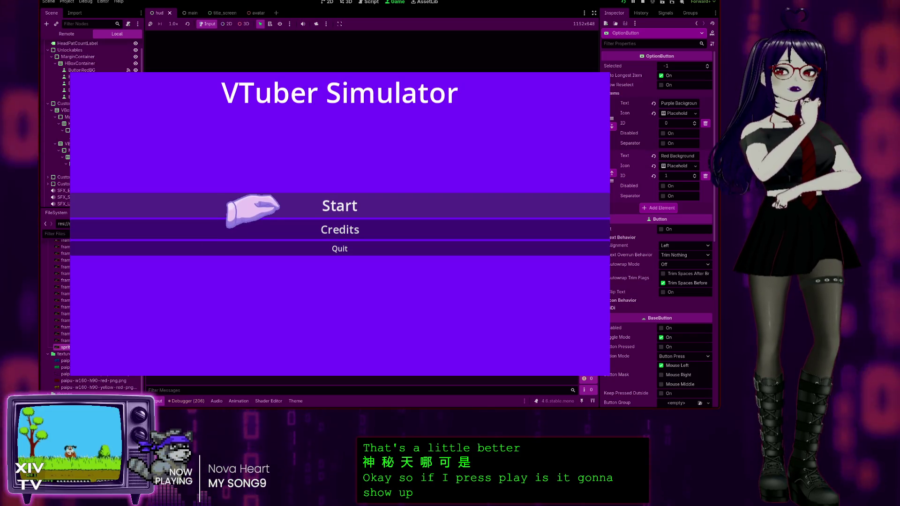
Step: Start the game, switch the dropdown between Purple and Red Background, then stop the game
{"action": "left_click", "coordinate": [308, 209]}
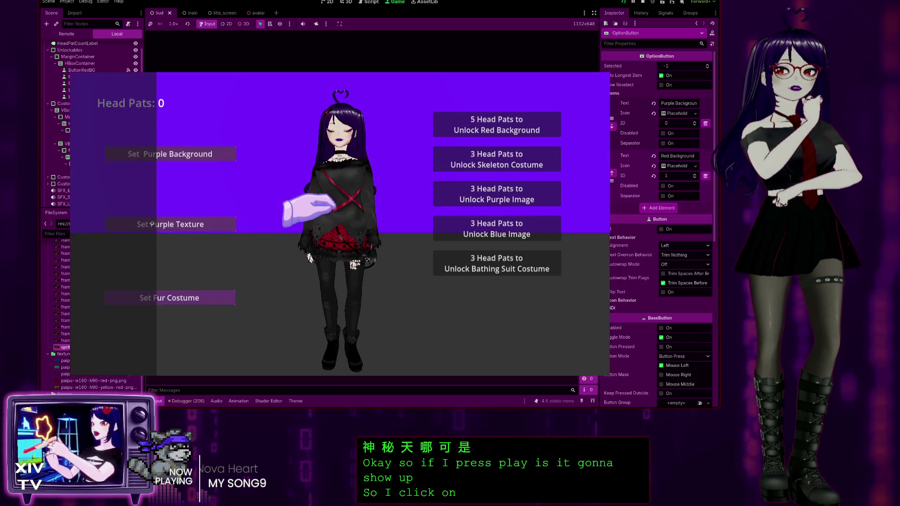
{"action": "left_click", "coordinate": [110, 132]}
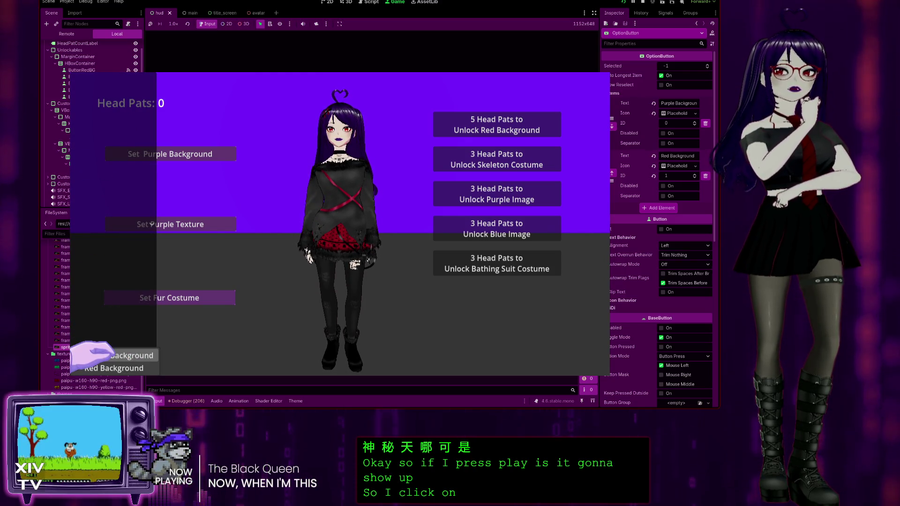
{"action": "left_click", "coordinate": [88, 357]}
{"action": "left_click", "coordinate": [94, 300]}
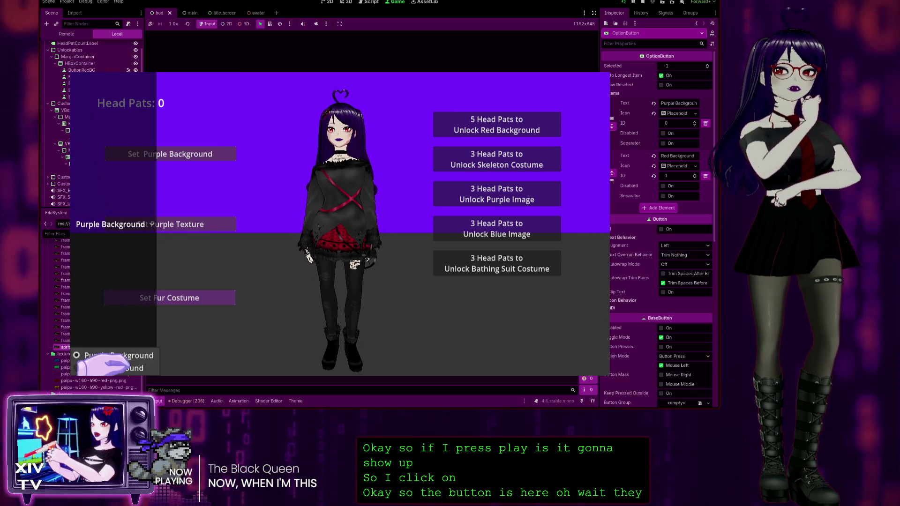
{"action": "left_click", "coordinate": [111, 363]}
{"action": "left_click", "coordinate": [91, 297]}
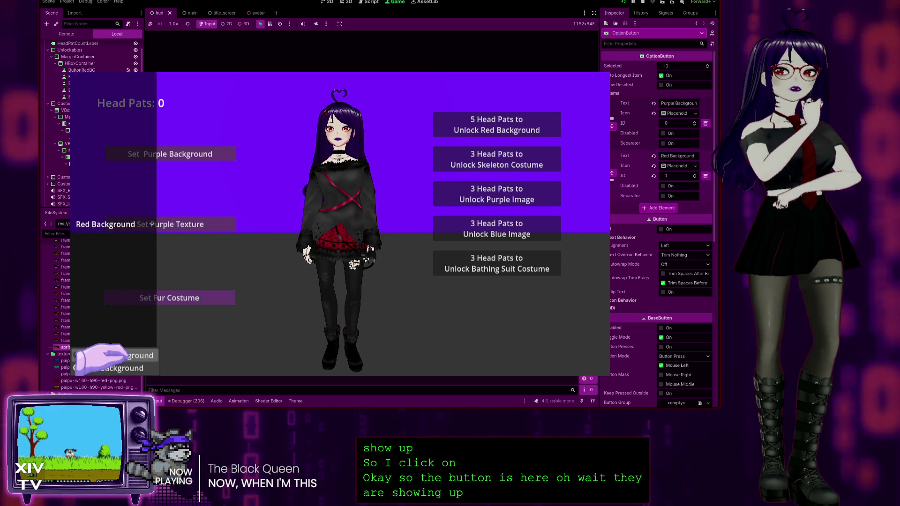
{"action": "left_click", "coordinate": [99, 365]}
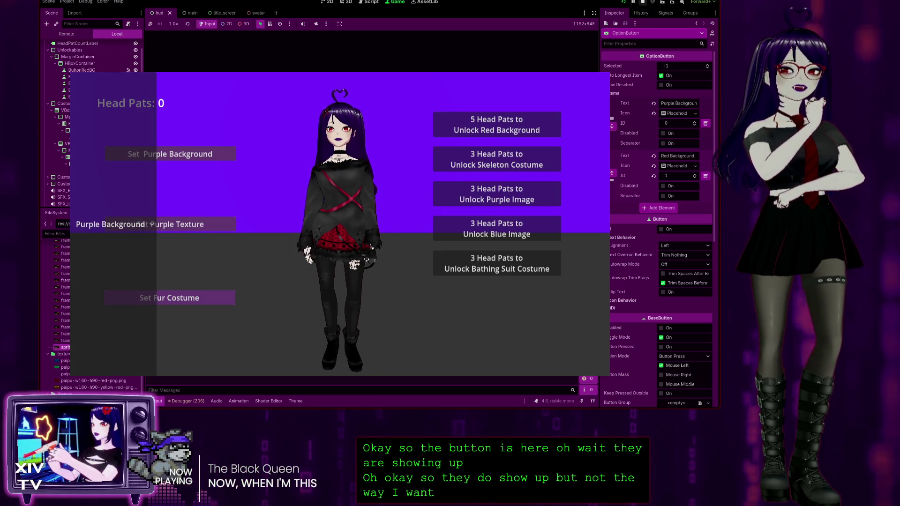
{"action": "left_click", "coordinate": [642, 1]}
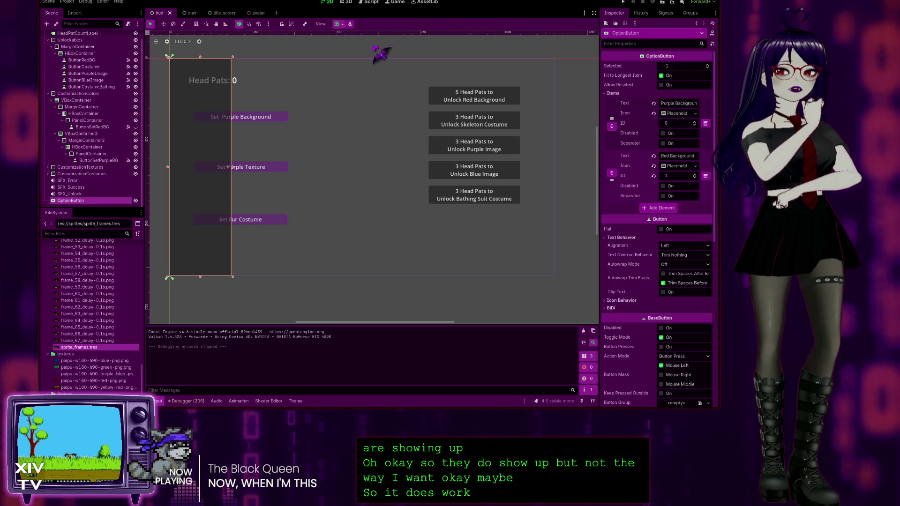
Step: Apply the Top Wide then Top Left anchor presets to shrink the OptionButton into the corner
{"action": "key", "text": "ctrl+z"}
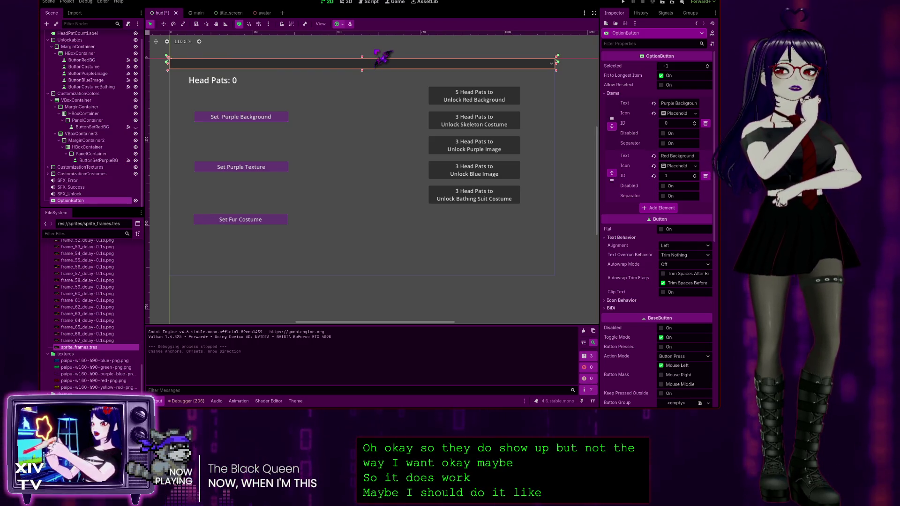
{"action": "key", "text": "ctrl+z"}
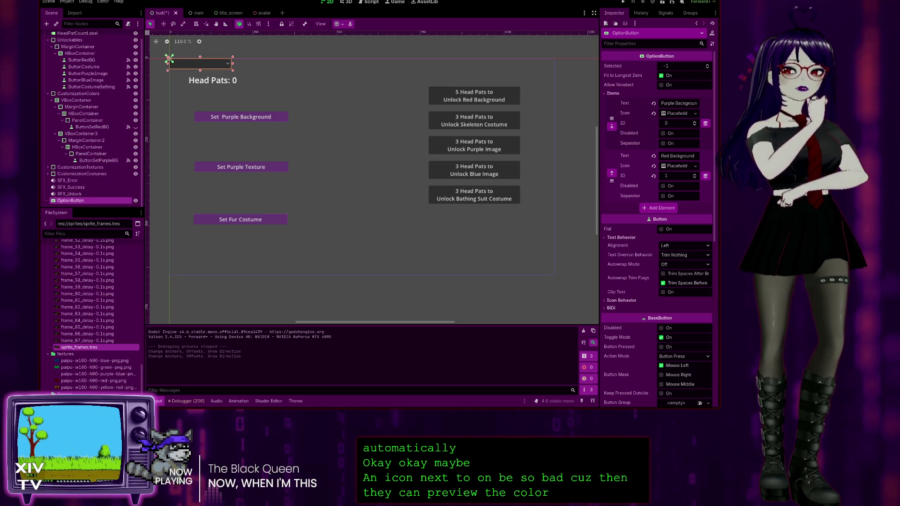
Step: Move the OptionButton above Set Purple Background, set Selected to 0, and run the game
{"action": "mouse_move", "coordinate": [203, 70]}
{"action": "left_mouse_down"}
{"action": "mouse_move", "coordinate": [239, 94]}
{"action": "mouse_move", "coordinate": [224, 98]}
{"action": "left_mouse_up"}
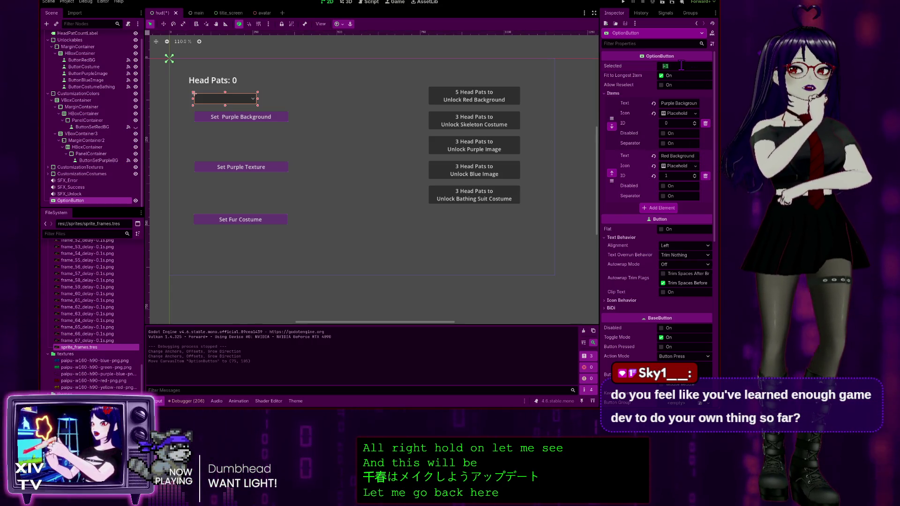
{"action": "type", "text": "0"}
{"action": "key", "text": "Return"}
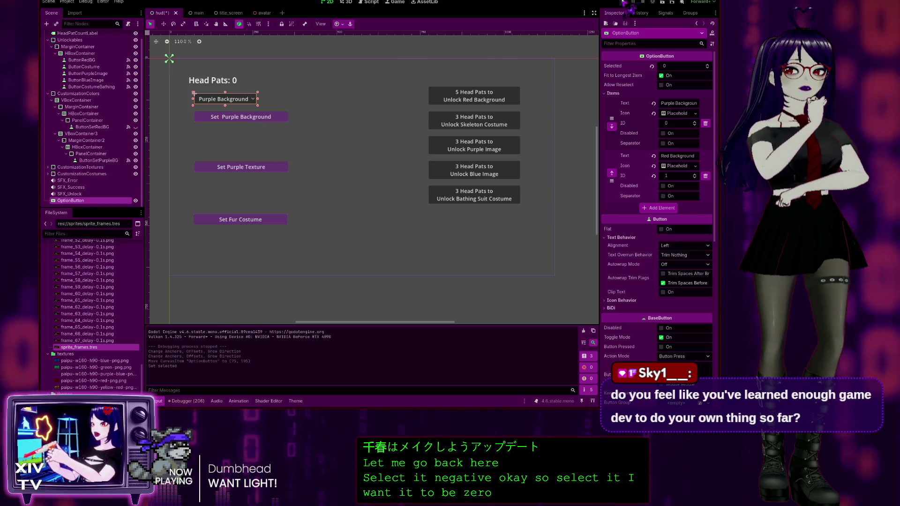
{"action": "key", "text": "F5"}
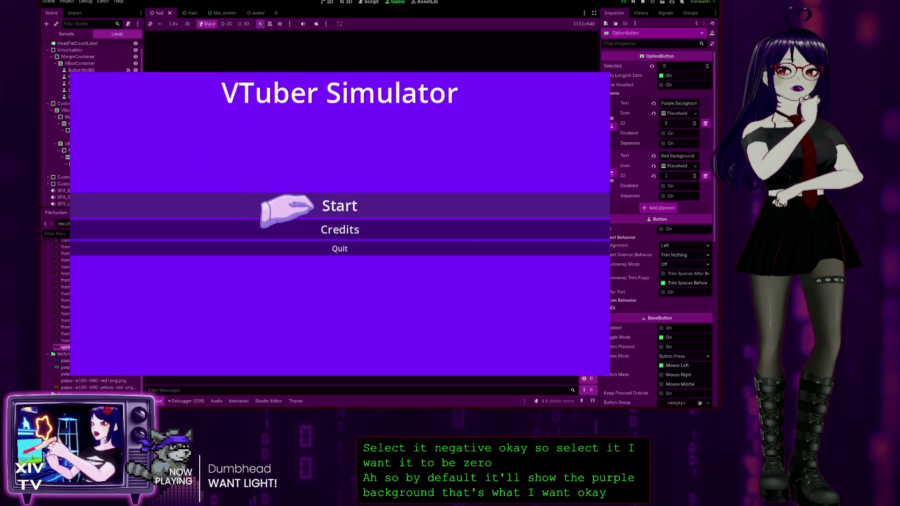
Step: Start the game, pick Purple Background then Red Background from the dropdown, and stop it with F8
{"action": "left_click", "coordinate": [290, 204]}
{"action": "left_click", "coordinate": [162, 129]}
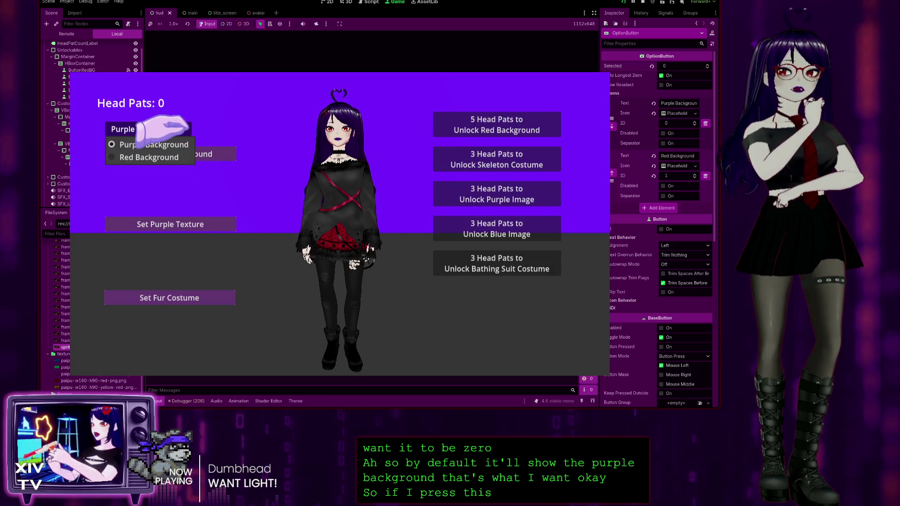
{"action": "left_click", "coordinate": [155, 129]}
{"action": "left_click", "coordinate": [141, 128]}
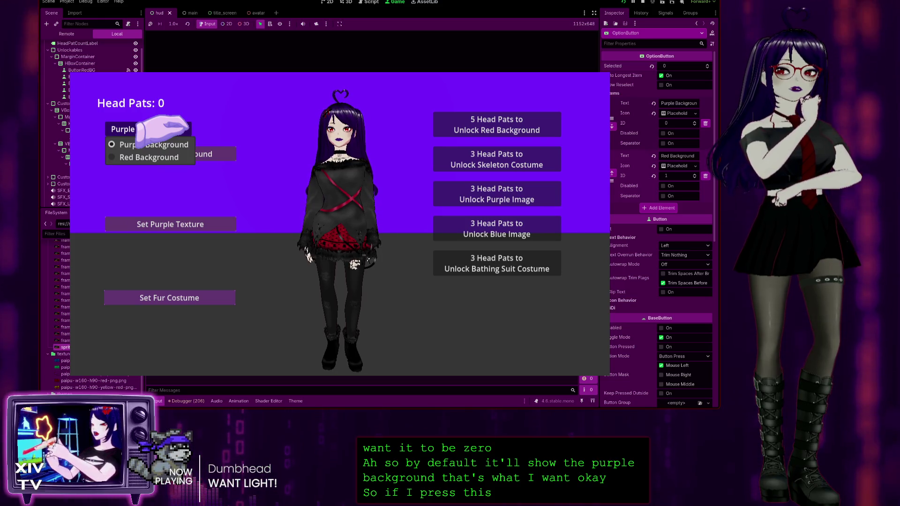
{"action": "left_click", "coordinate": [140, 130]}
{"action": "left_click", "coordinate": [134, 130]}
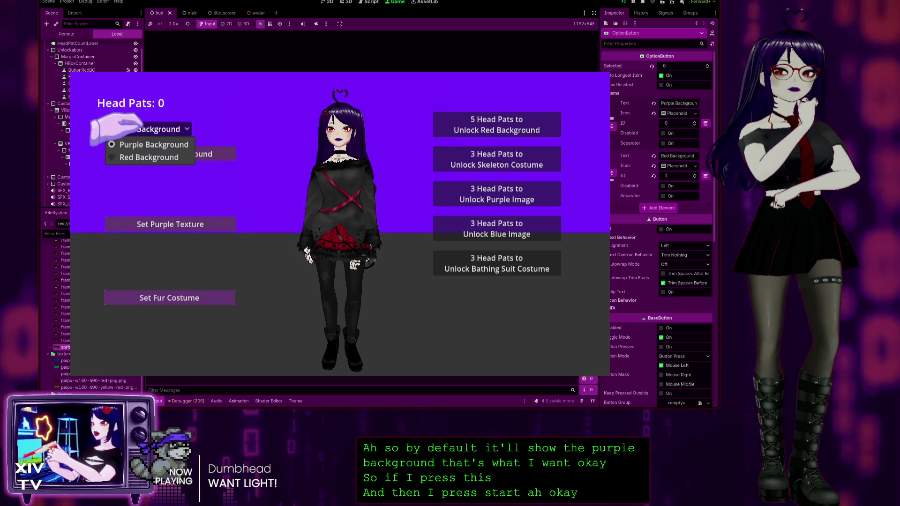
{"action": "left_click", "coordinate": [135, 147]}
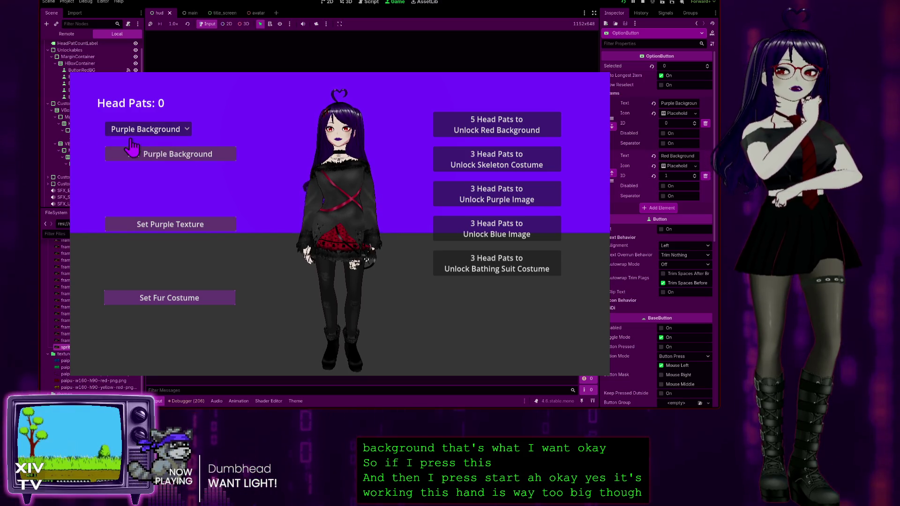
{"action": "left_click", "coordinate": [157, 129]}
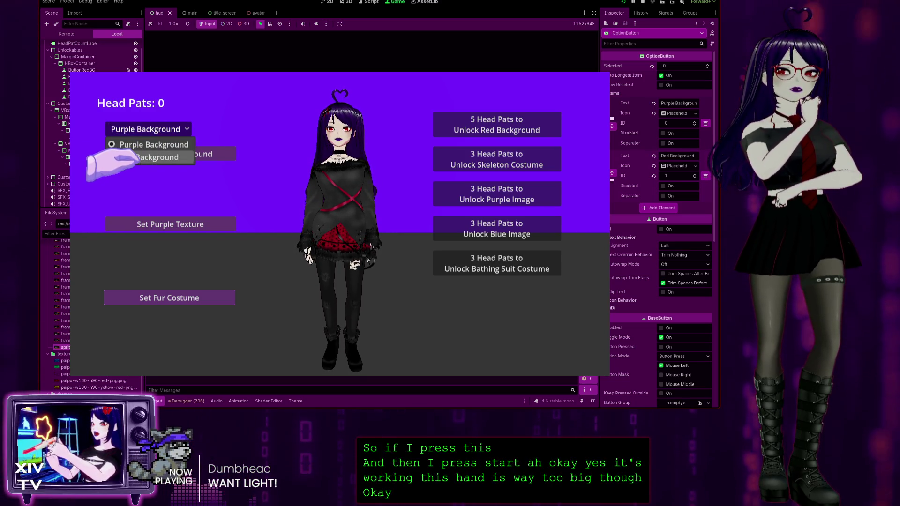
{"action": "left_click", "coordinate": [137, 154]}
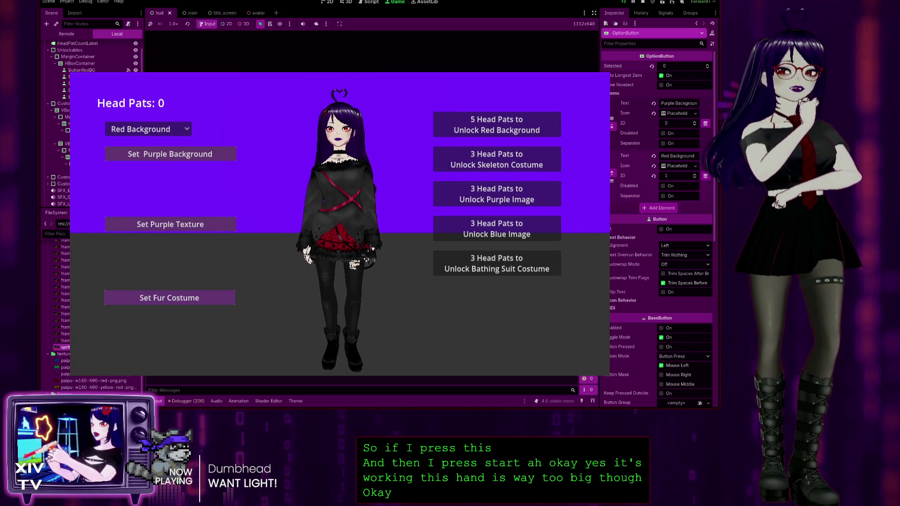
{"action": "key", "text": "F8"}
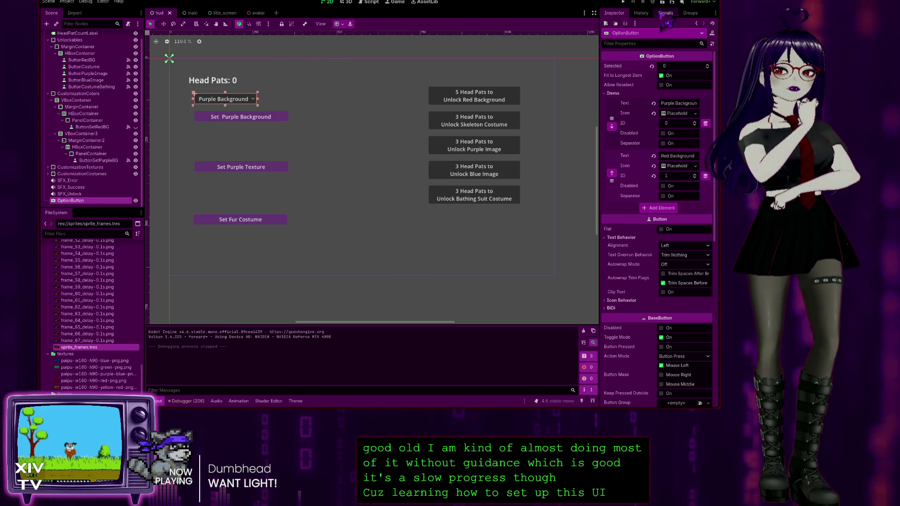
Step: Run the project to bring up the VTuber Simulator title screen
{"action": "left_click", "coordinate": [628, 2]}
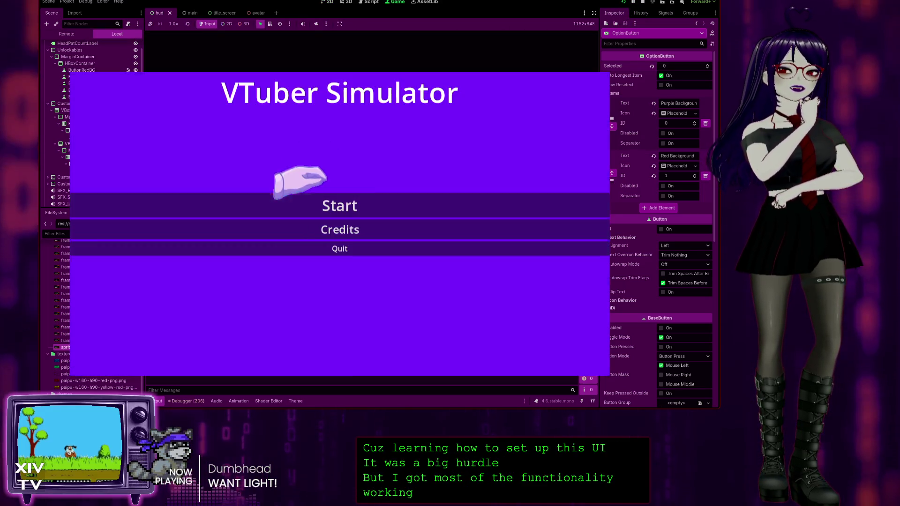
Step: Start the game, apply the purple background, and pat the avatar's head
{"action": "left_click", "coordinate": [307, 197]}
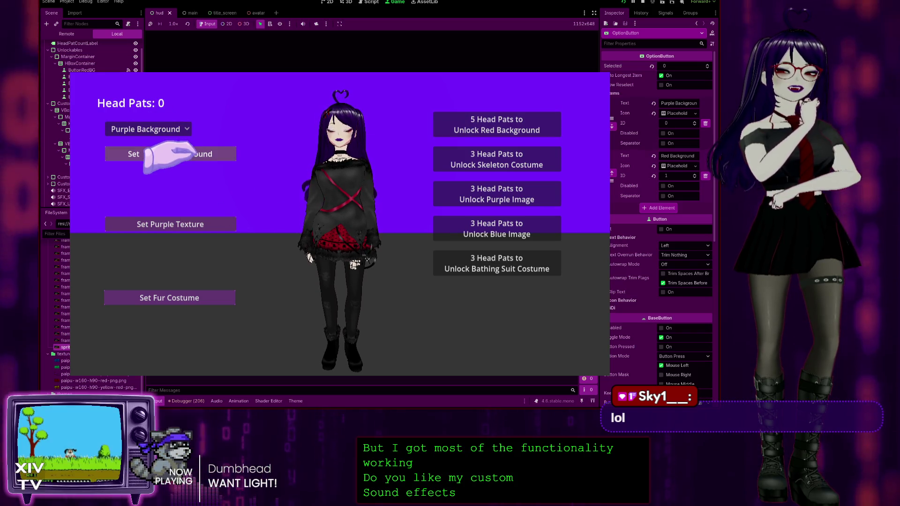
{"action": "left_click", "coordinate": [211, 226]}
{"action": "left_click", "coordinate": [209, 225]}
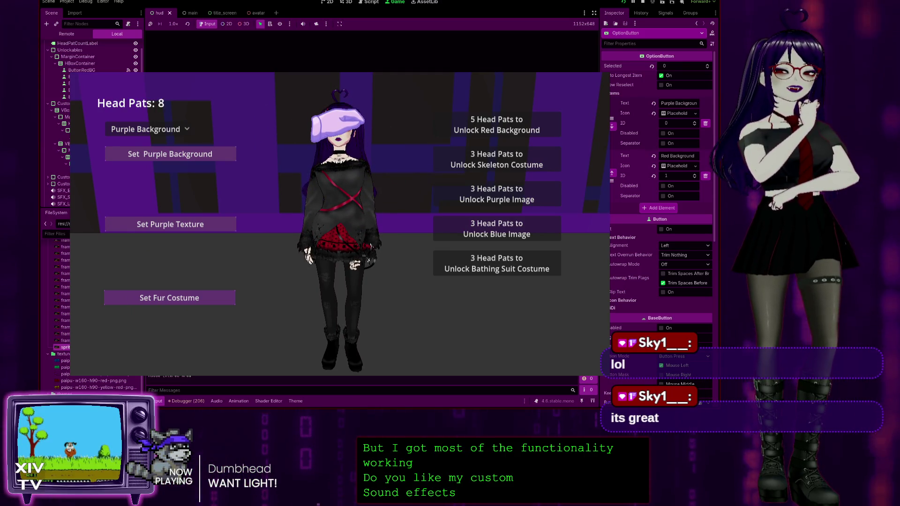
{"action": "left_click", "coordinate": [337, 126]}
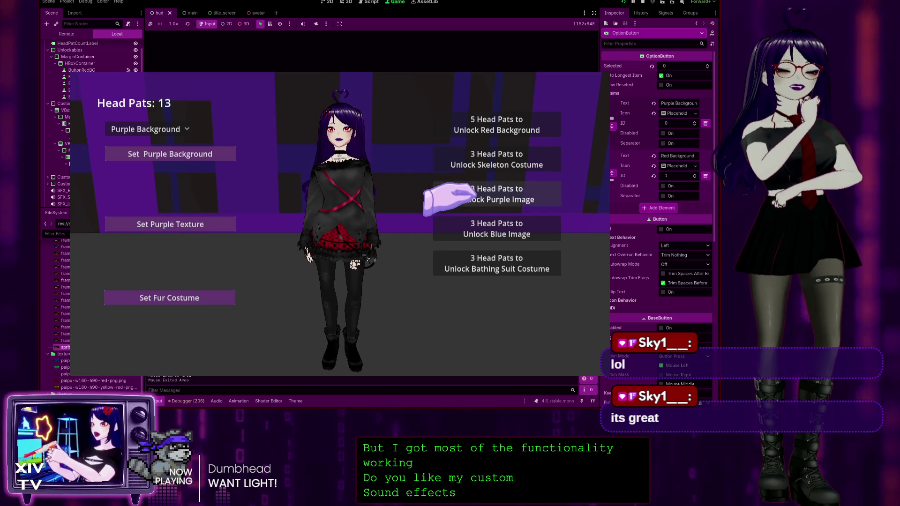
Step: Unlock the bathing suit and blue texture, then dress the avatar in the bathing suit and fur
{"action": "left_click", "coordinate": [439, 265]}
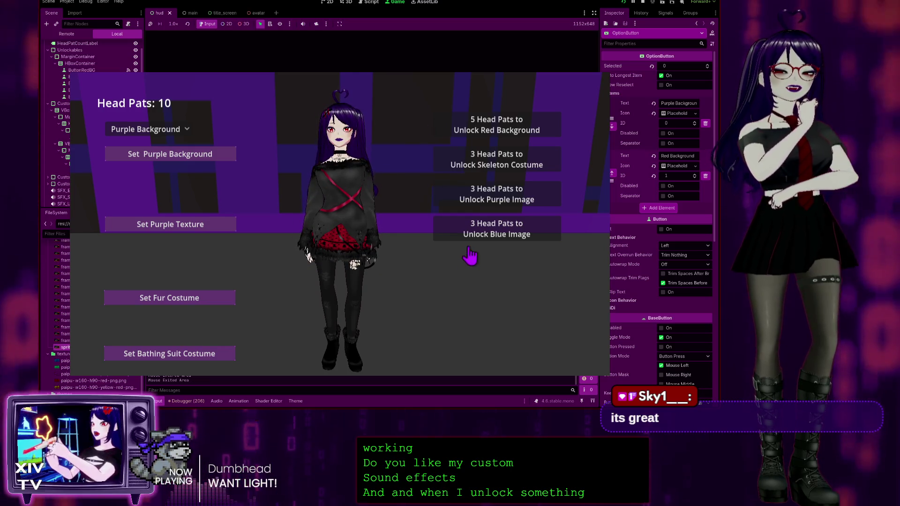
{"action": "left_click", "coordinate": [439, 232]}
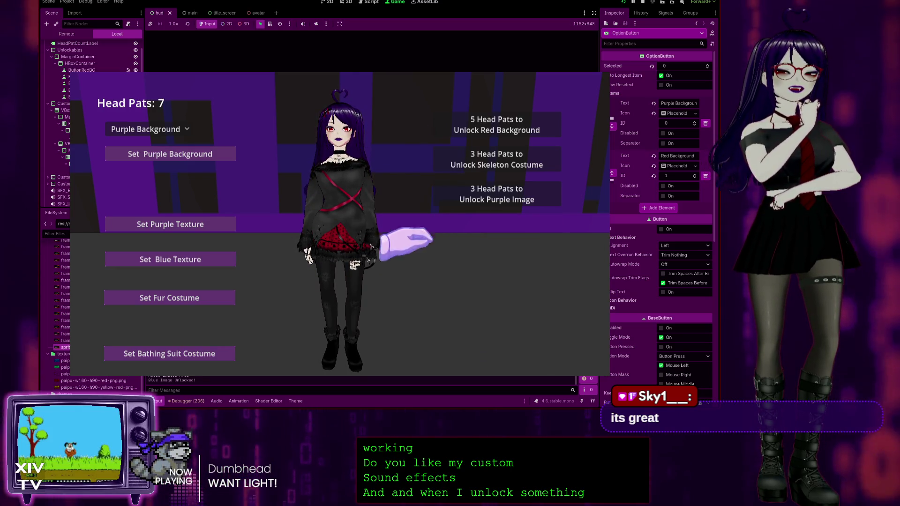
{"action": "left_click", "coordinate": [330, 122]}
{"action": "left_click", "coordinate": [169, 353]}
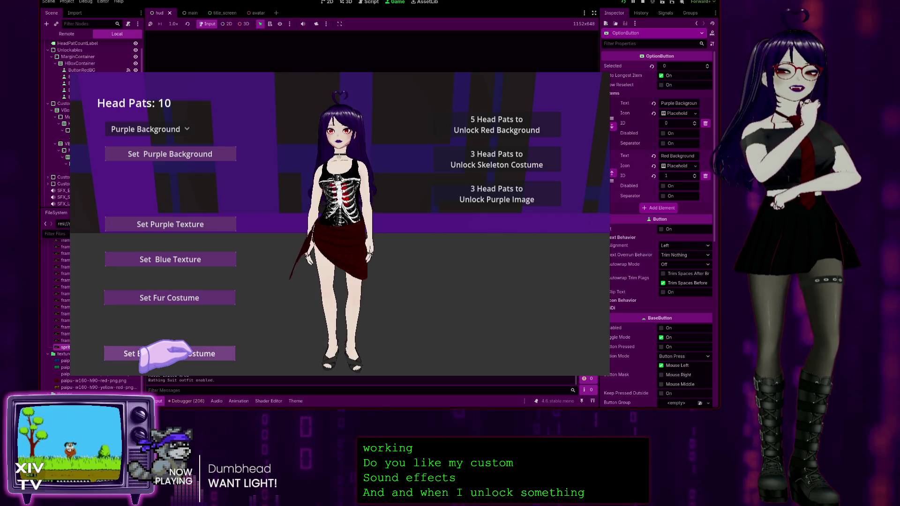
{"action": "left_click", "coordinate": [153, 295]}
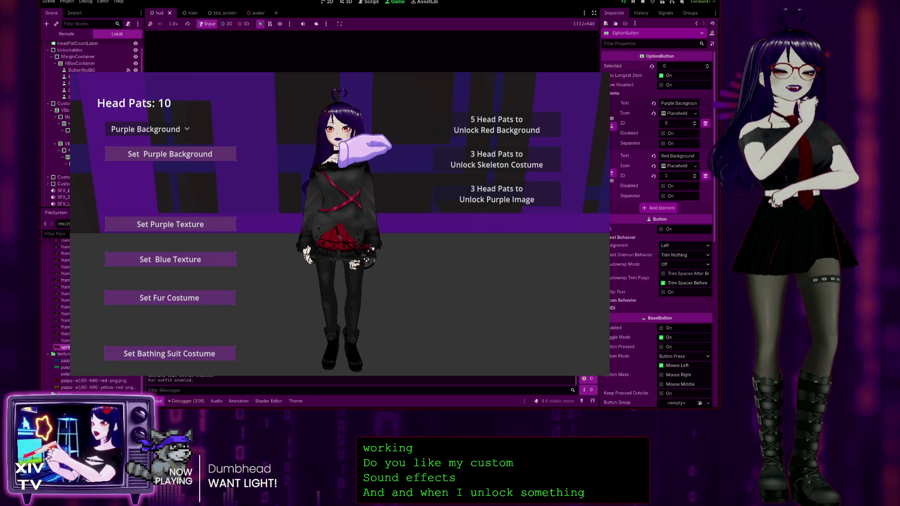
Step: Open the pause menu, view the credits, and quit the game
{"action": "key", "text": "Escape"}
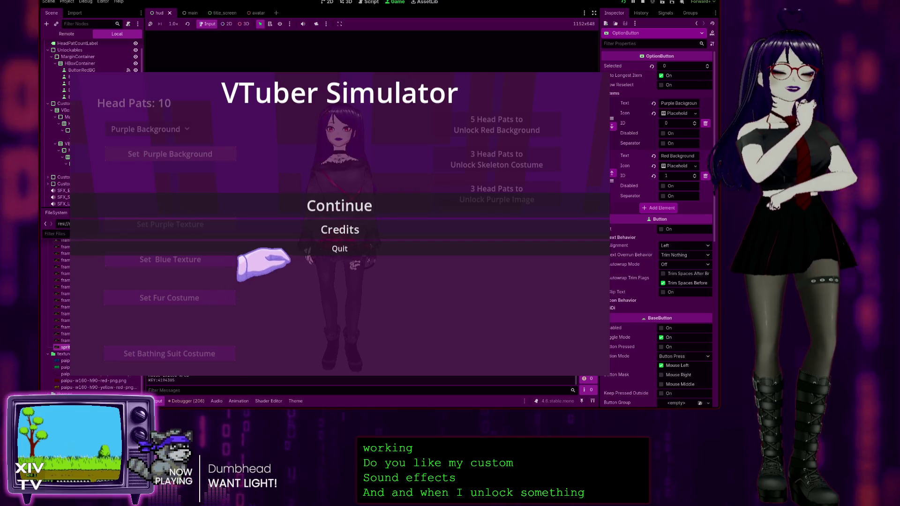
{"action": "left_click", "coordinate": [306, 230]}
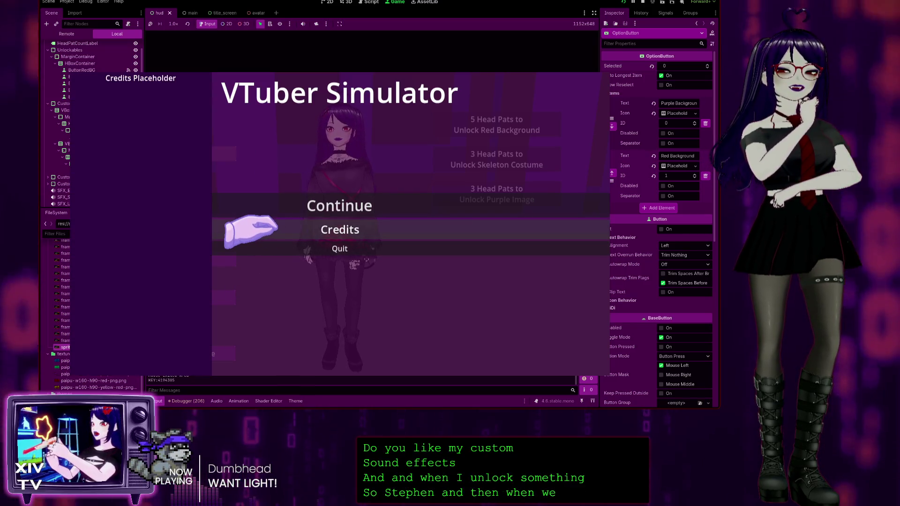
{"action": "left_click", "coordinate": [311, 251]}
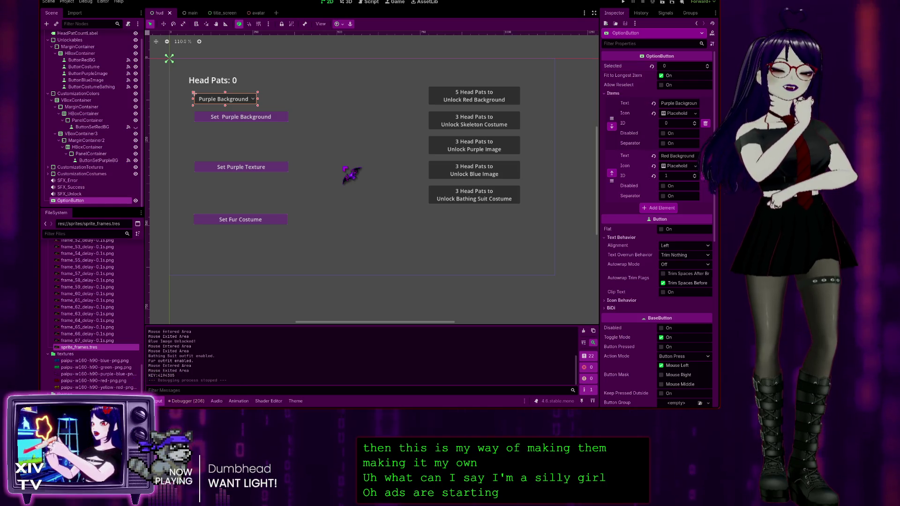
Step: Rename the dropdown node to Options_BG_Colors, then select the HUD root node
{"action": "key", "text": "F2"}
{"action": "type", "text": "Options_BG_Colors"}
{"action": "key", "text": "Return"}
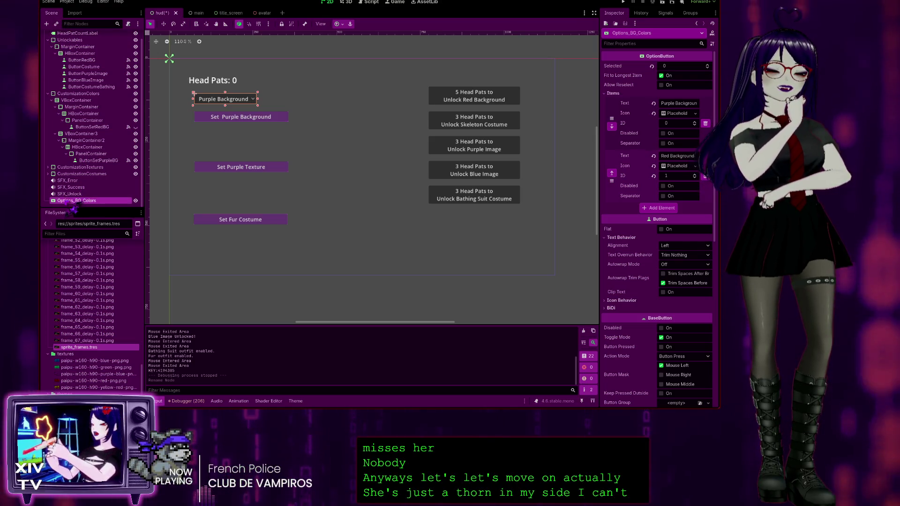
{"action": "scroll", "coordinate": [75, 79], "scroll_direction": "up", "scroll_amount": 1}
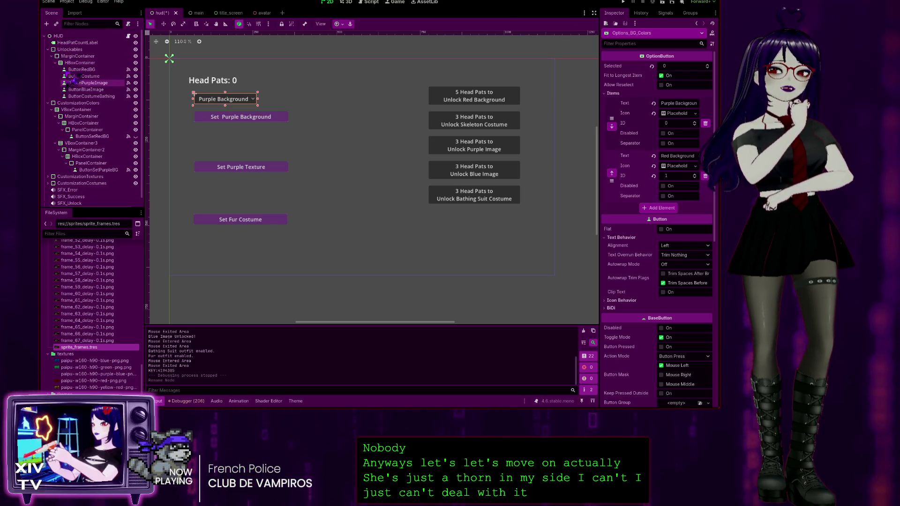
{"action": "left_click", "coordinate": [60, 37]}
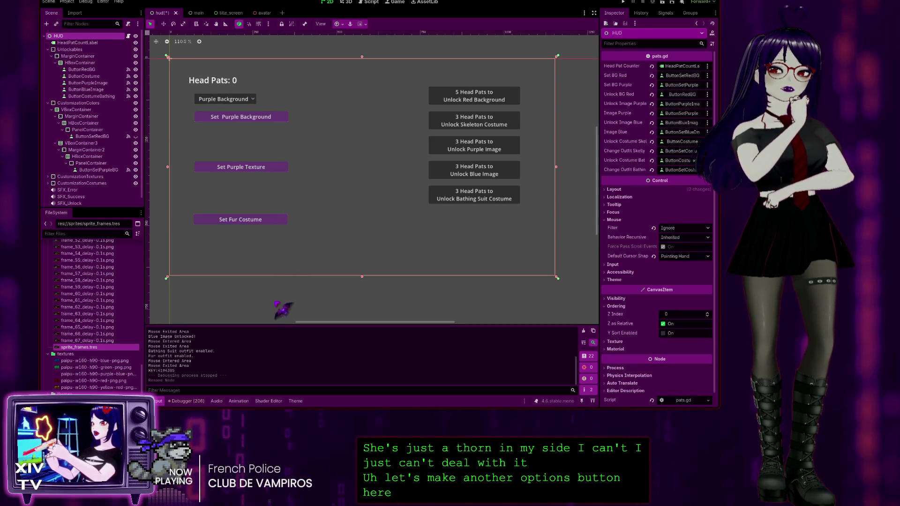
Step: Add an OptionButton under HUD named Options_BG_Textures and expand its Items list
{"action": "key", "text": "ctrl+shift+z"}
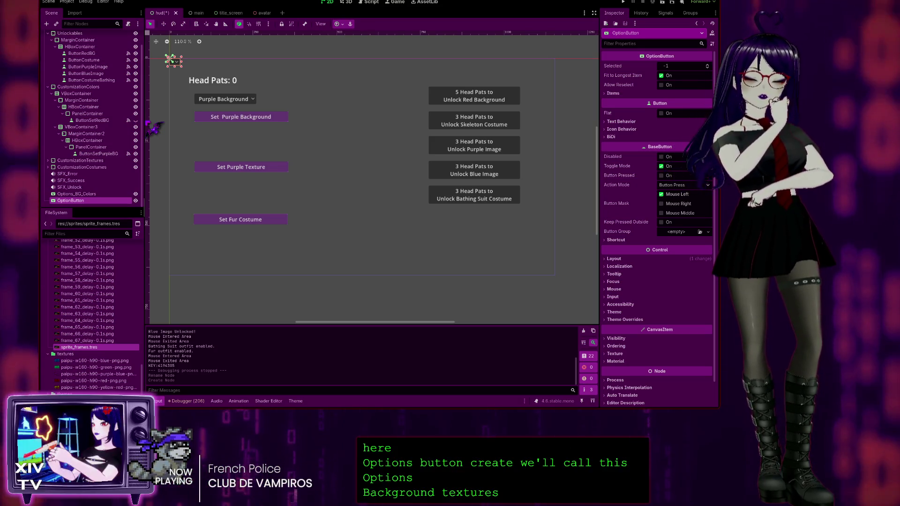
{"action": "key", "text": "Return"}
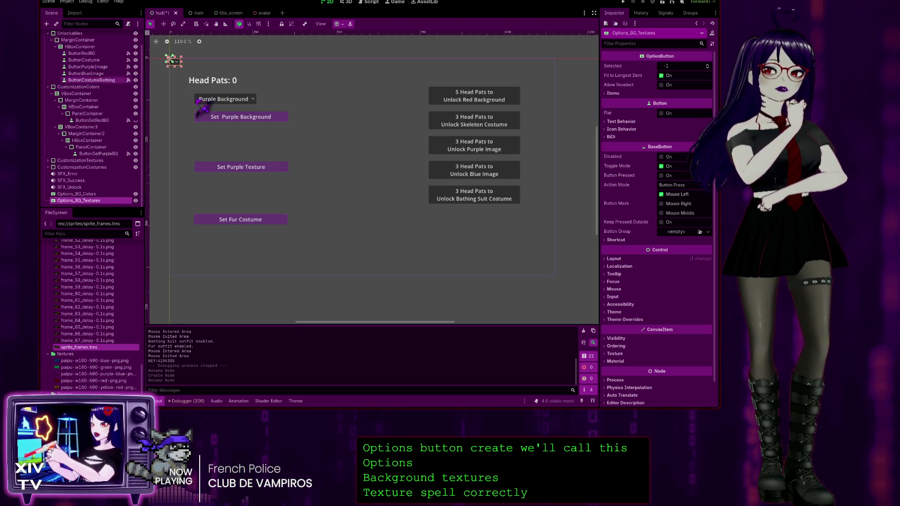
{"action": "left_click", "coordinate": [610, 94]}
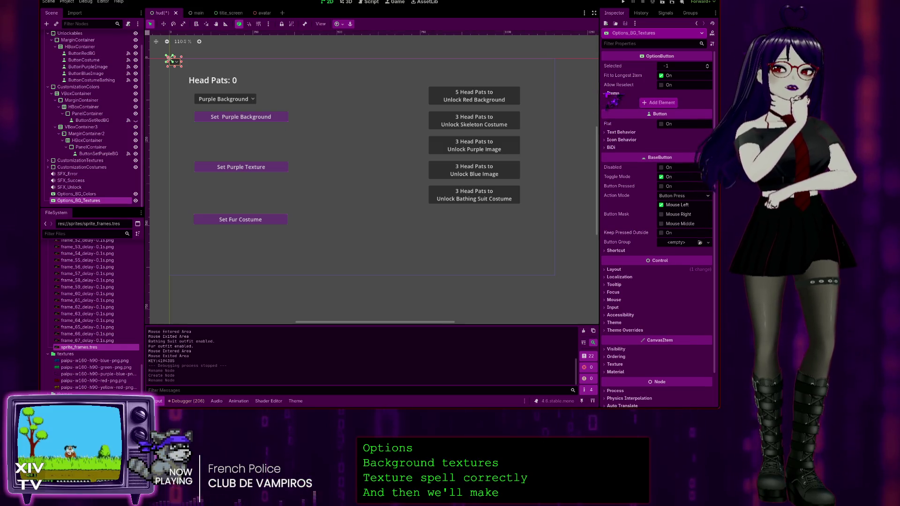
Step: Add a first item to the textures dropdown and browse the scene tree's customization branches
{"action": "left_click", "coordinate": [665, 104]}
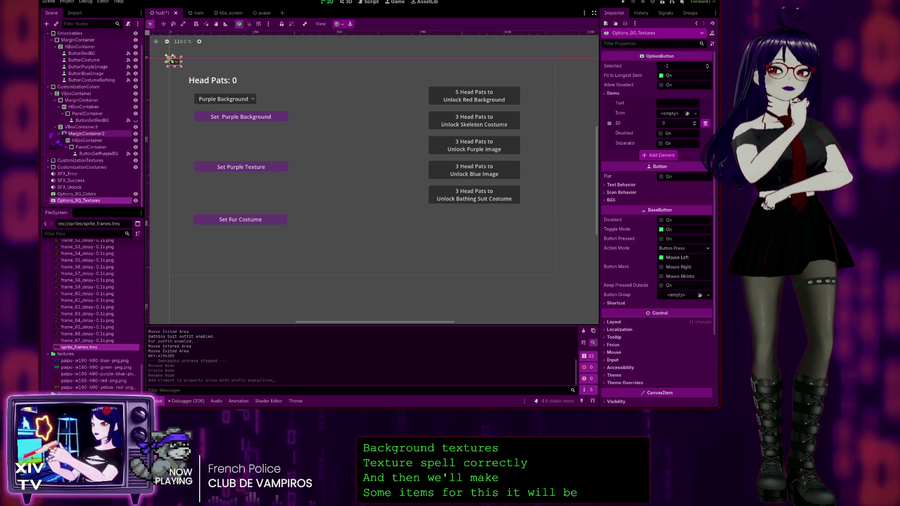
{"action": "scroll", "coordinate": [61, 54], "scroll_direction": "up", "scroll_amount": 2}
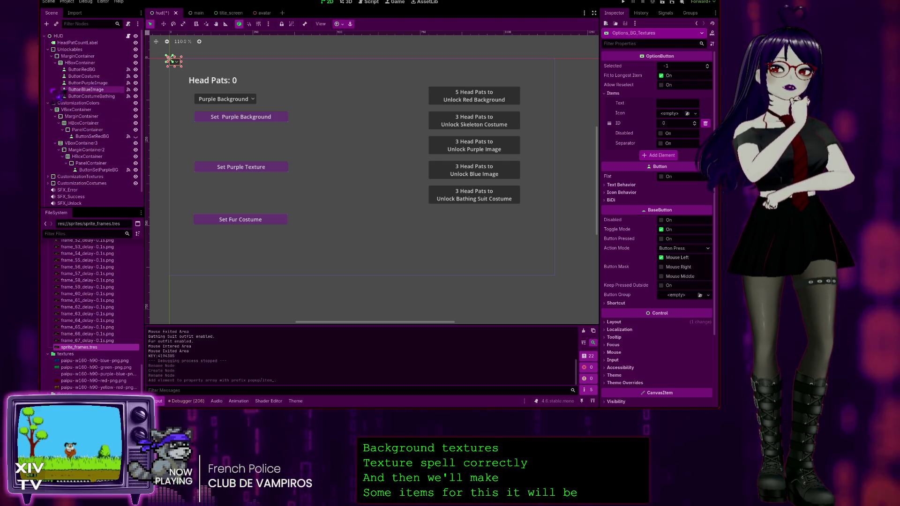
{"action": "left_click", "coordinate": [48, 50]}
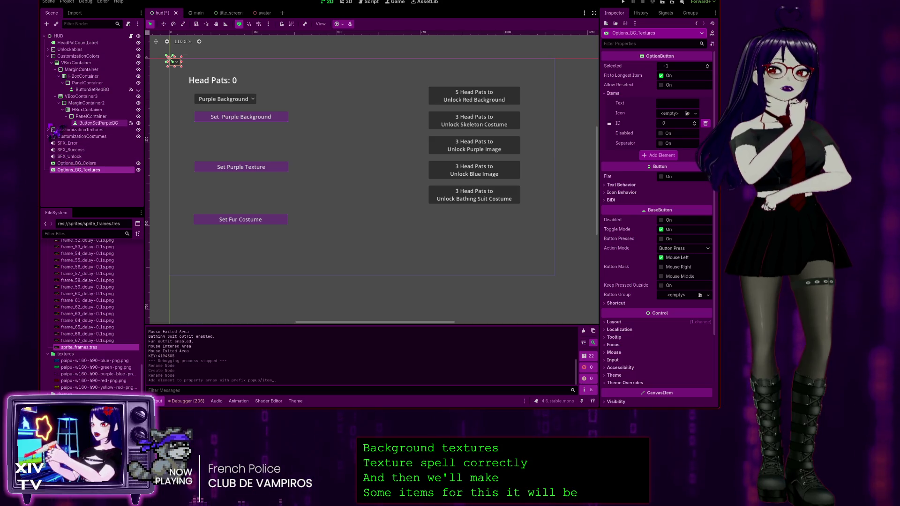
{"action": "left_click", "coordinate": [48, 130]}
{"action": "left_click", "coordinate": [48, 56]}
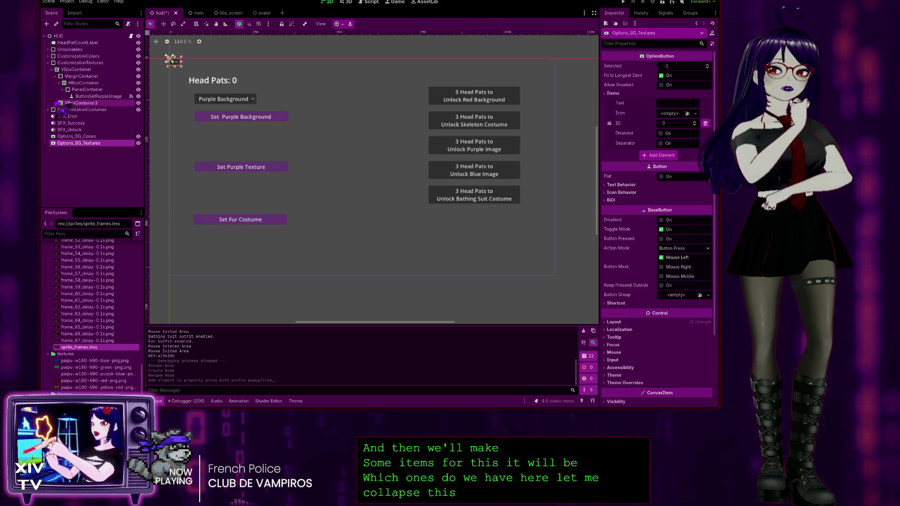
{"action": "left_click", "coordinate": [55, 103]}
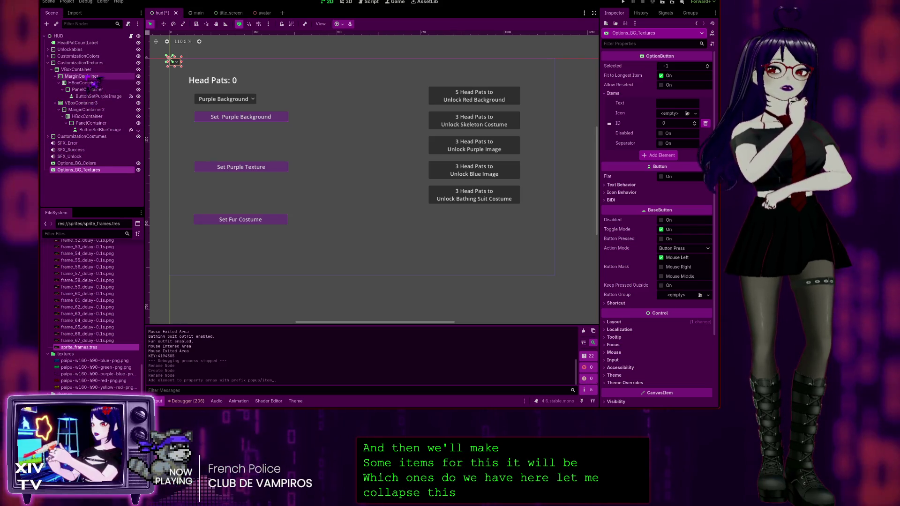
{"action": "left_click", "coordinate": [83, 76]}
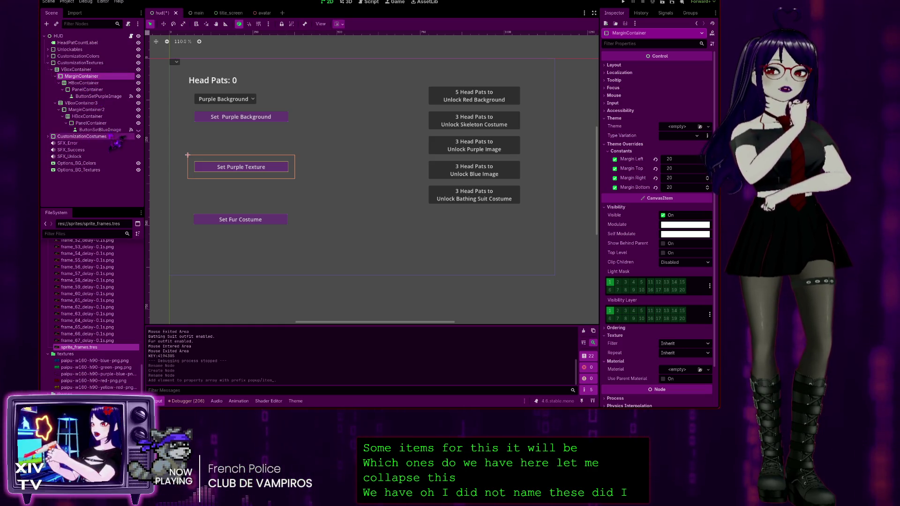
{"action": "left_click", "coordinate": [111, 129]}
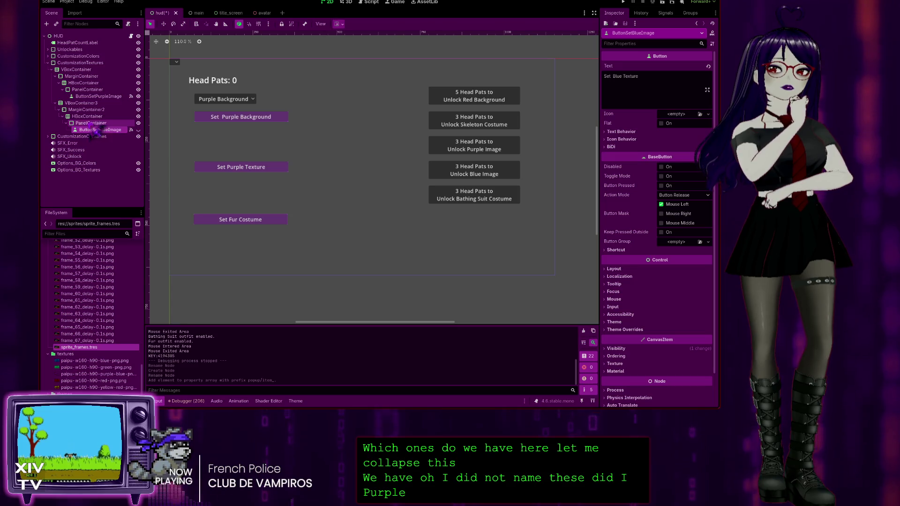
Step: Name the Options_BG_Textures items Purple Texture and Blue Texture, with Selected set to 0
{"action": "left_click", "coordinate": [75, 170]}
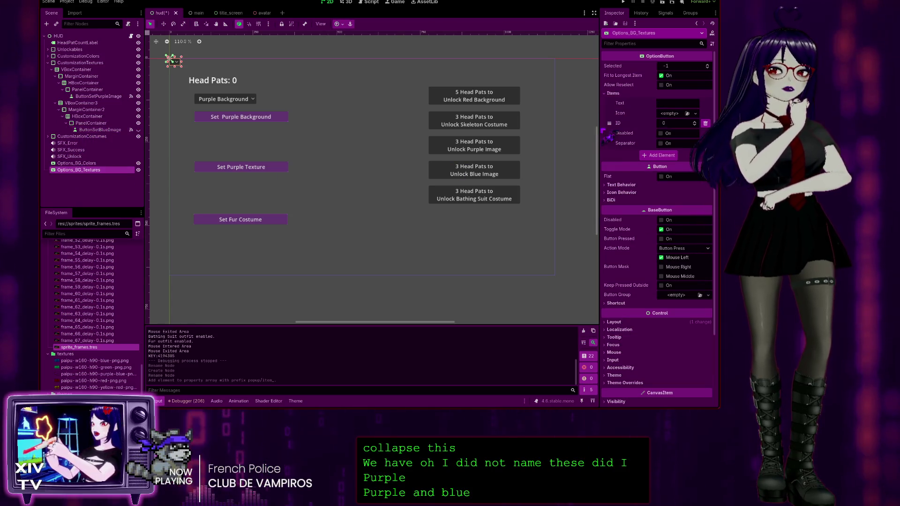
{"action": "left_click", "coordinate": [674, 103]}
{"action": "type", "text": "Purp"}
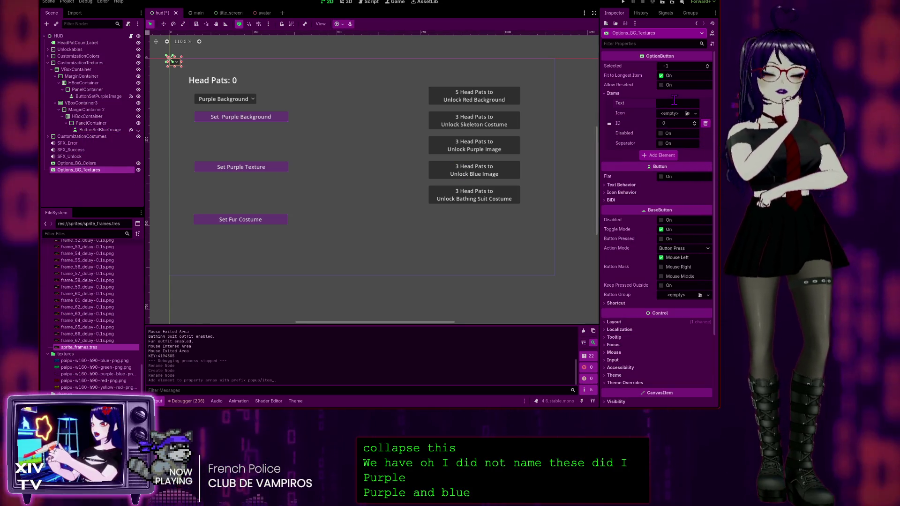
{"action": "type", "text": "le Texture"}
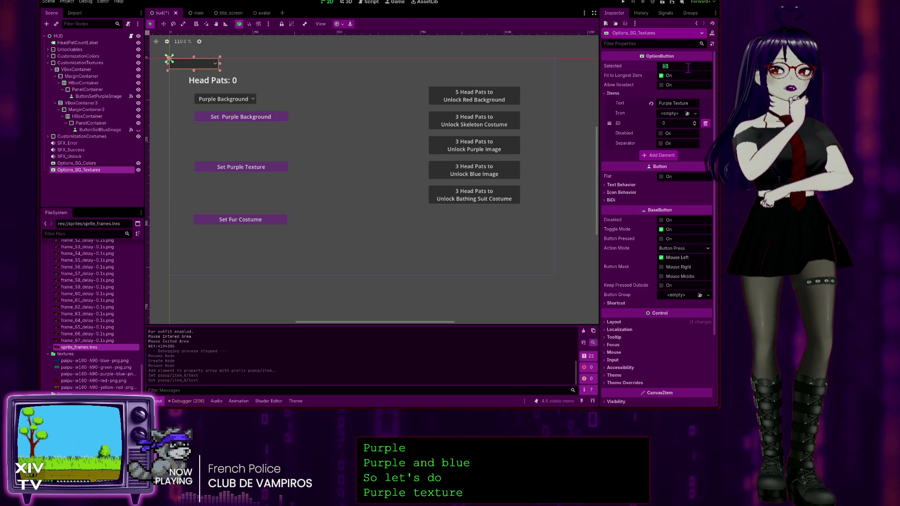
{"action": "left_click", "coordinate": [666, 66]}
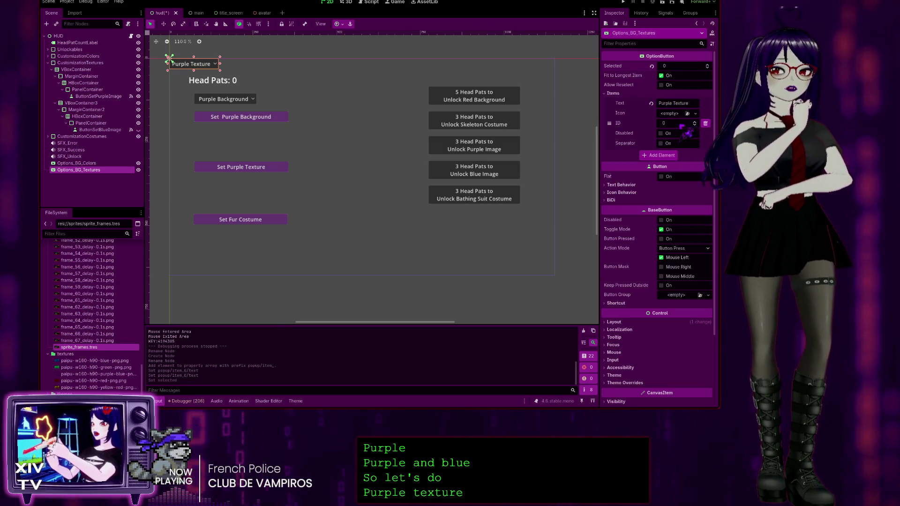
{"action": "left_click", "coordinate": [658, 156]}
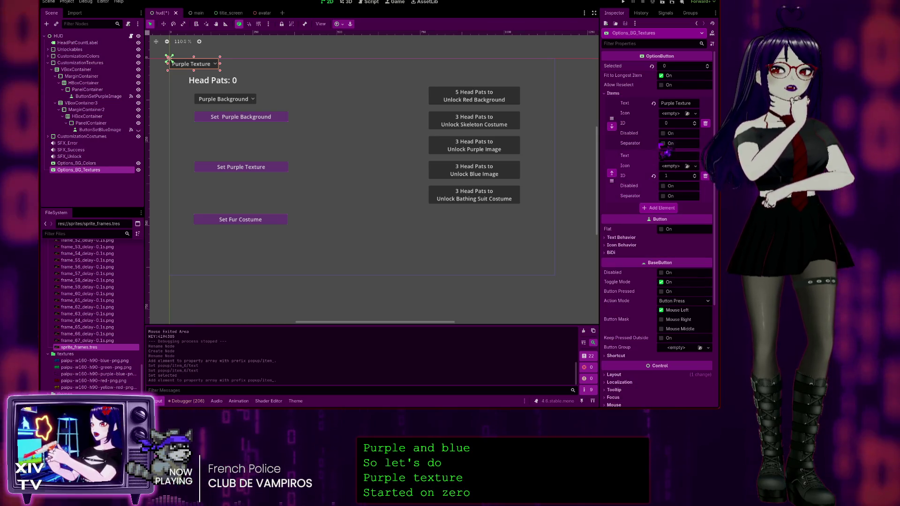
{"action": "left_click", "coordinate": [669, 155]}
{"action": "type", "text": "Blue Texture"}
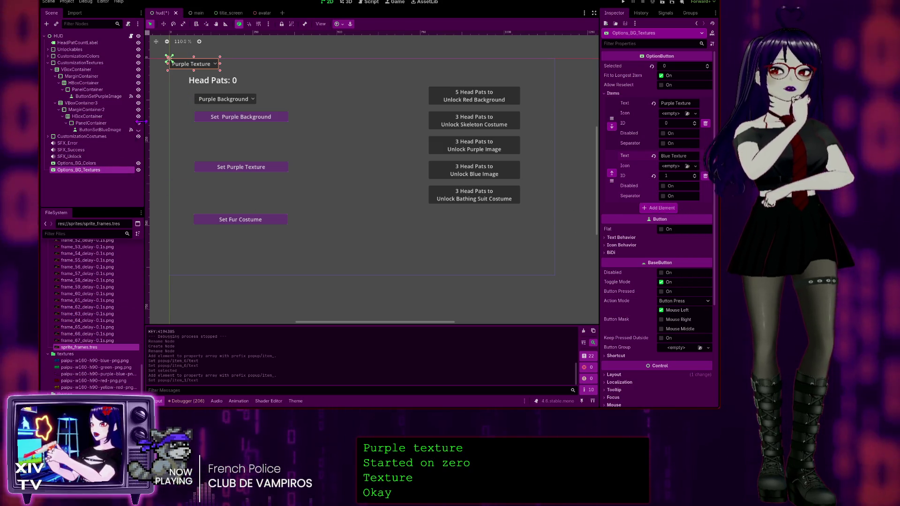
{"action": "left_click", "coordinate": [76, 163]}
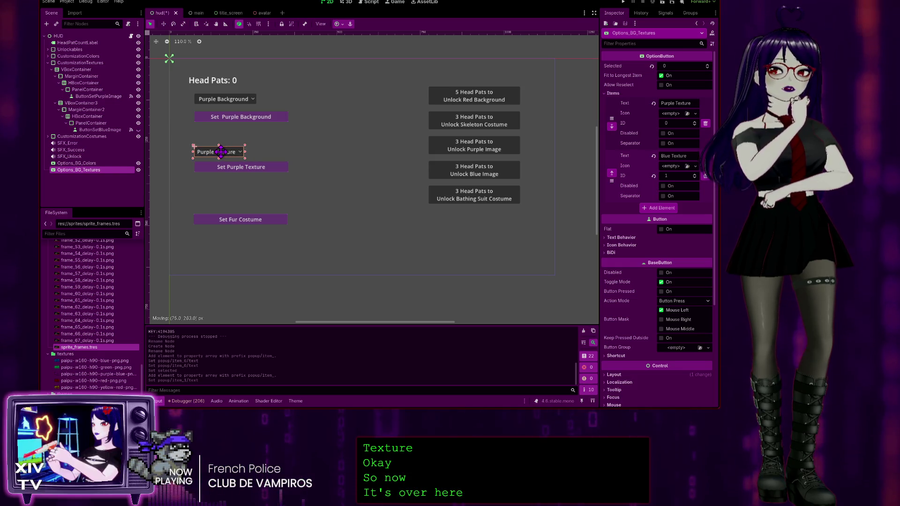
Step: Turn on grid snapping and snap the textures dropdown above Set Purple Texture
{"action": "left_click_drag", "start_coordinate": [219, 151], "coordinate": [220, 152]}
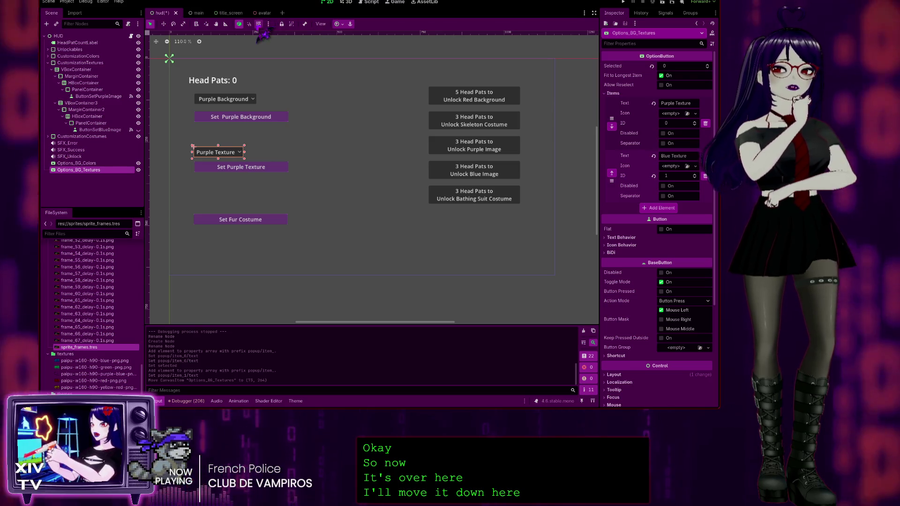
{"action": "left_click", "coordinate": [258, 24]}
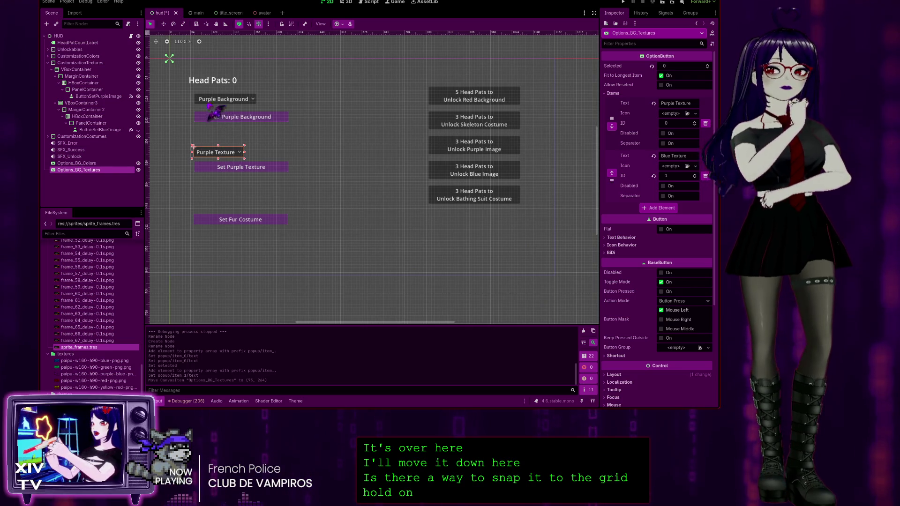
{"action": "scroll", "coordinate": [249, 107], "scroll_direction": "up", "scroll_amount": 1}
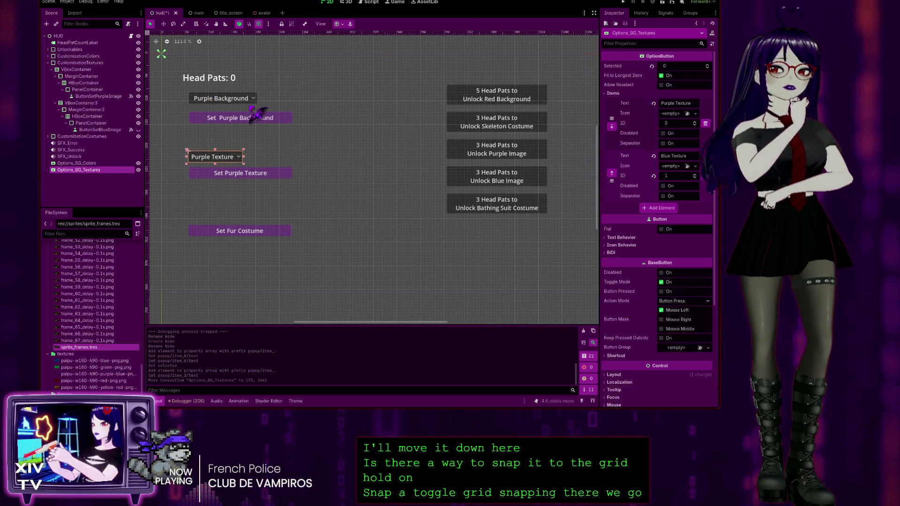
{"action": "left_click_drag", "start_coordinate": [202, 162], "coordinate": [196, 156]}
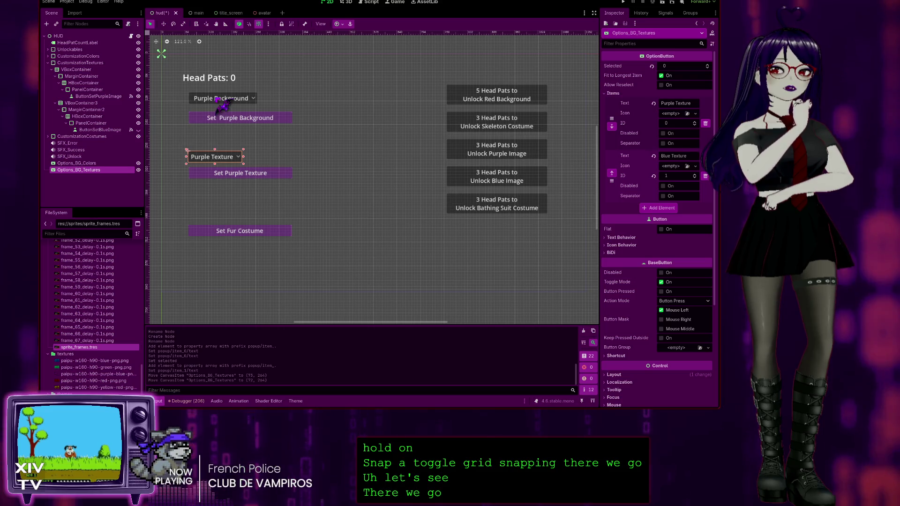
Step: Settle the Purple Background dropdown above its button and left-align the textures dropdown with it
{"action": "left_click", "coordinate": [86, 163]}
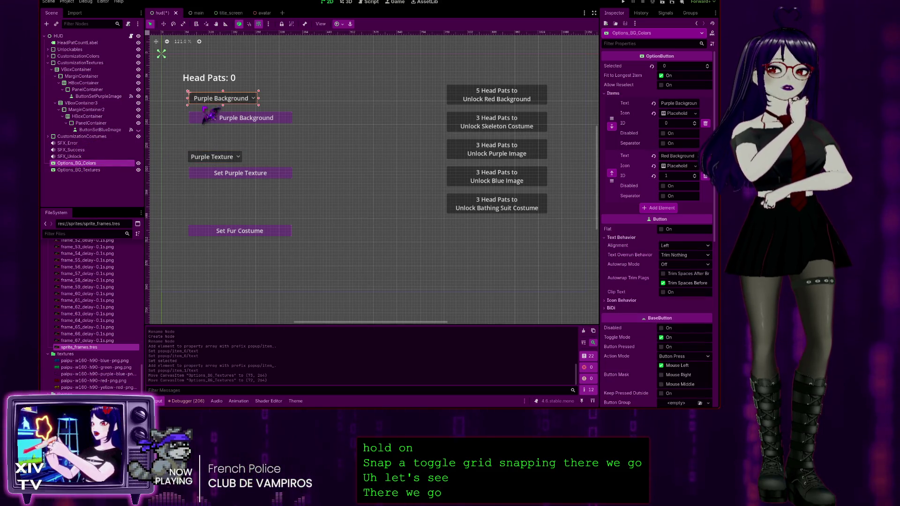
{"action": "left_click_drag", "start_coordinate": [220, 99], "coordinate": [213, 100]}
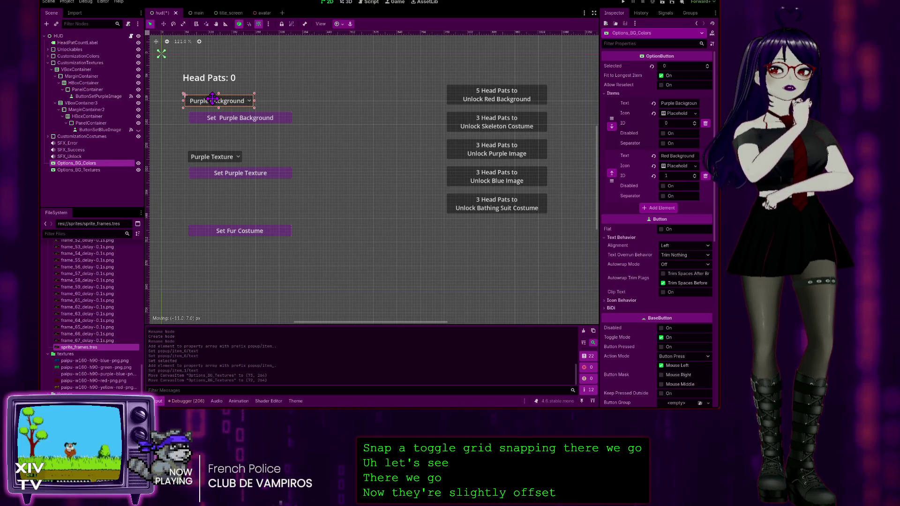
{"action": "left_click_drag", "start_coordinate": [212, 98], "coordinate": [212, 95]}
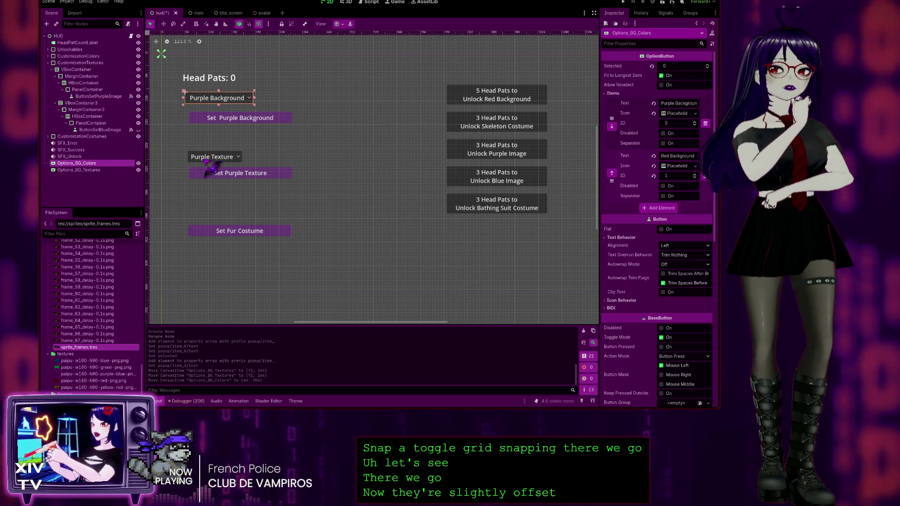
{"action": "left_click", "coordinate": [223, 159]}
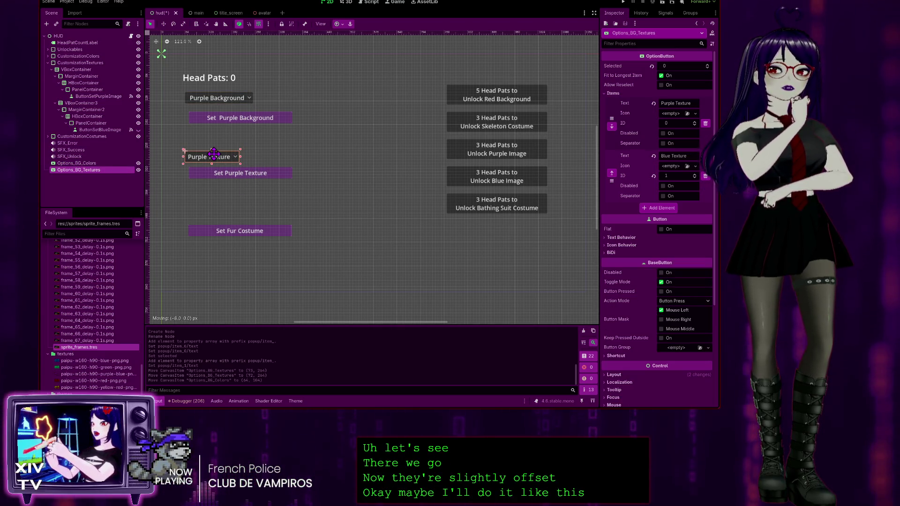
{"action": "left_click_drag", "start_coordinate": [213, 154], "coordinate": [214, 153]}
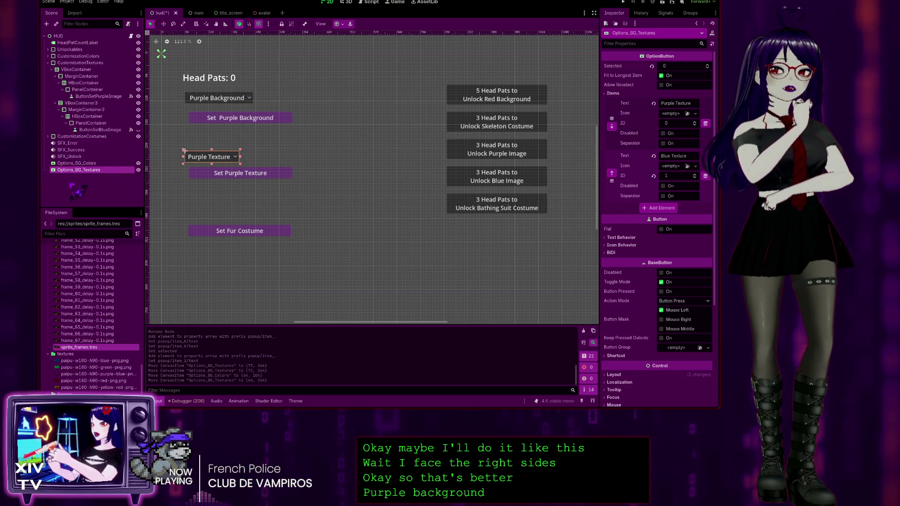
{"action": "left_click", "coordinate": [58, 35]}
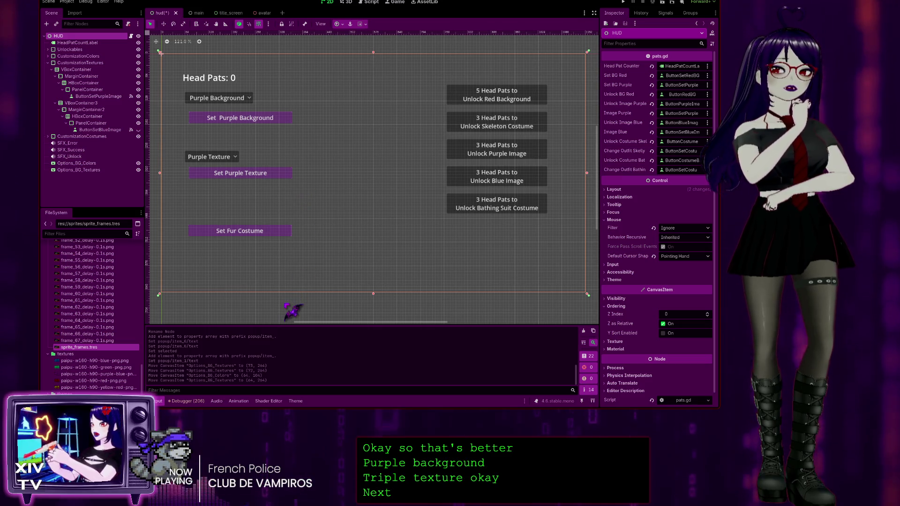
Step: Add an OptionButton to the HUD and name it Option_Costumes
{"action": "key", "text": "ctrl+a"}
{"action": "key", "text": "Return"}
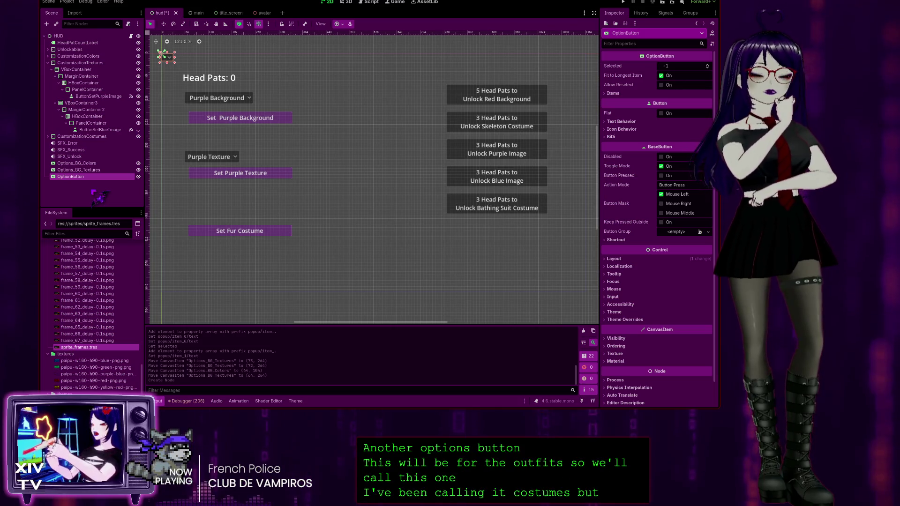
{"action": "type", "text": "Option_Costumes"}
{"action": "key", "text": "Return"}
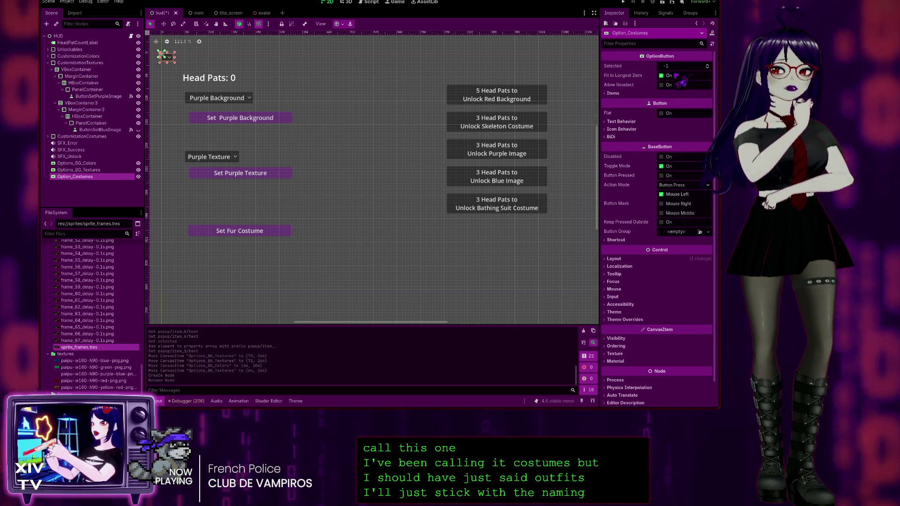
Step: Set Option_Costumes' Selected to 0 and add a first element to its Items list
{"action": "left_click", "coordinate": [680, 66]}
{"action": "type", "text": "0"}
{"action": "key", "text": "Return"}
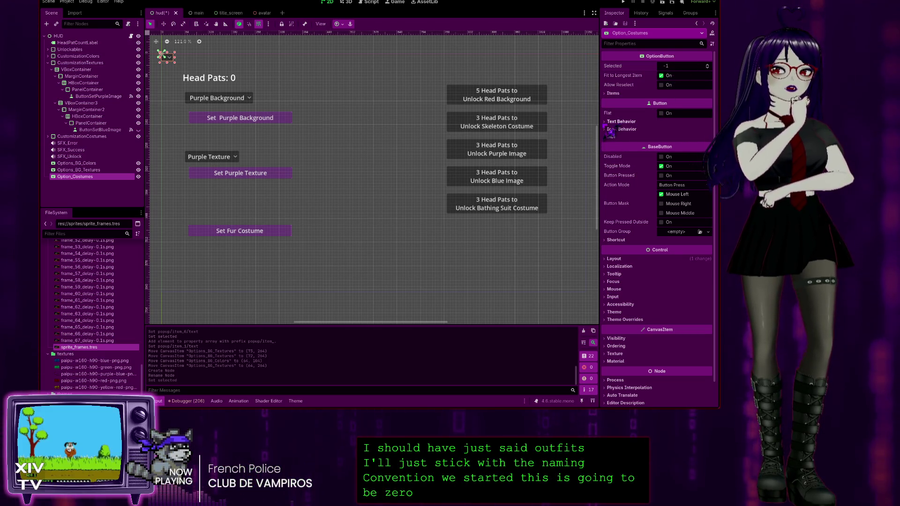
{"action": "left_click", "coordinate": [611, 94]}
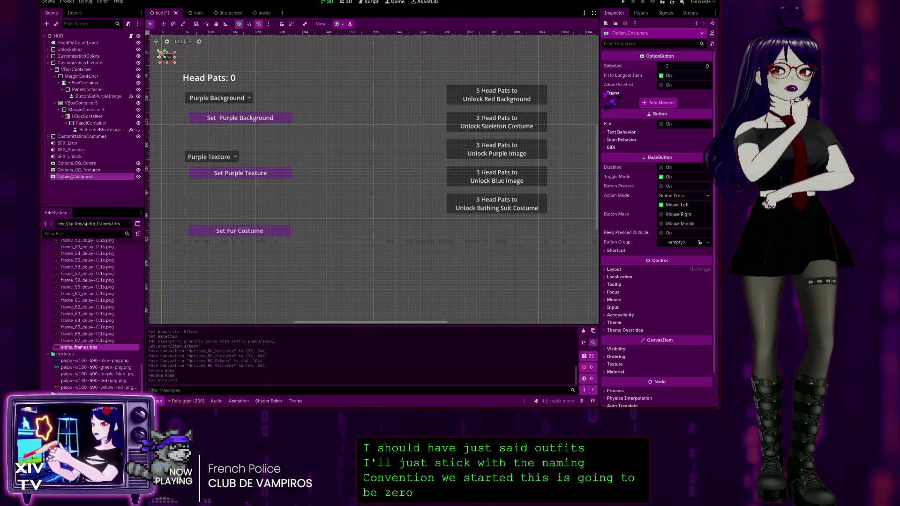
{"action": "left_click", "coordinate": [661, 102]}
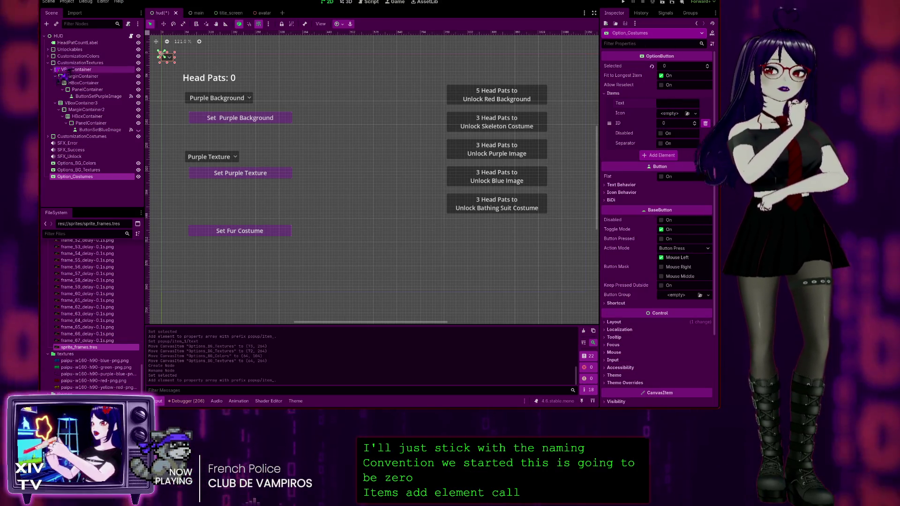
Step: Expand CustomizationCostumes and collapse CustomizationTextures in the scene tree
{"action": "left_click", "coordinate": [48, 137]}
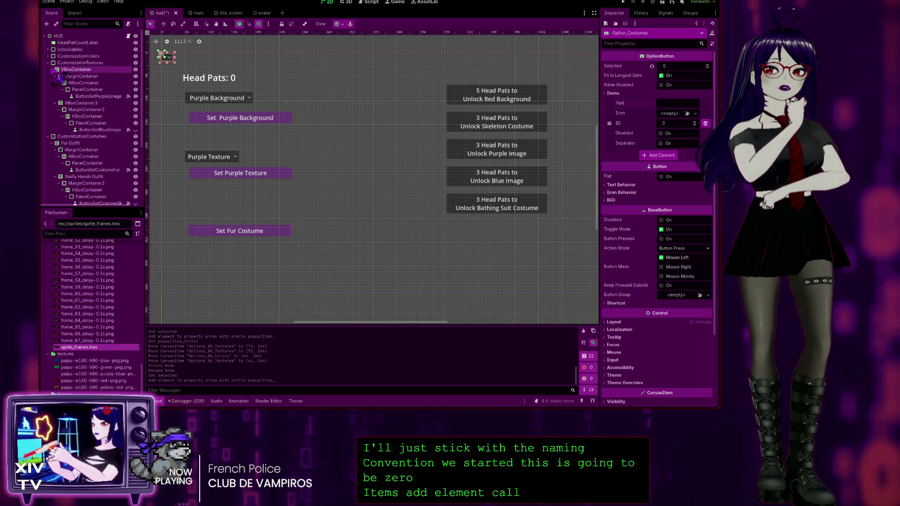
{"action": "left_click", "coordinate": [49, 63]}
{"action": "scroll", "coordinate": [93, 164], "scroll_direction": "down", "scroll_amount": 1}
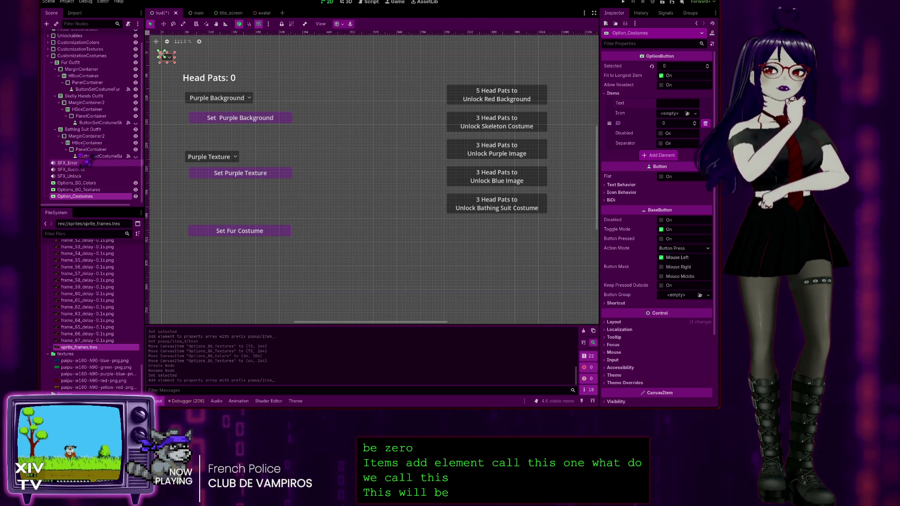
{"action": "scroll", "coordinate": [77, 41], "scroll_direction": "up", "scroll_amount": 2}
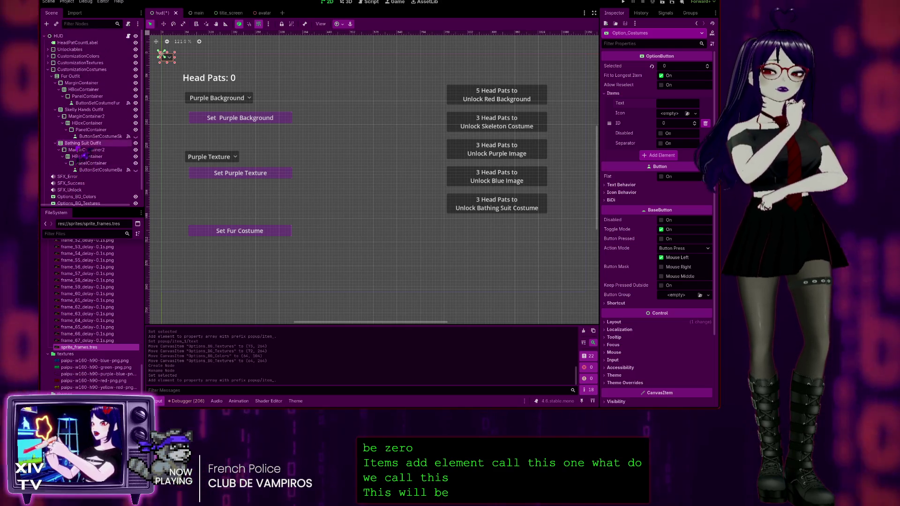
{"action": "left_click", "coordinate": [55, 36]}
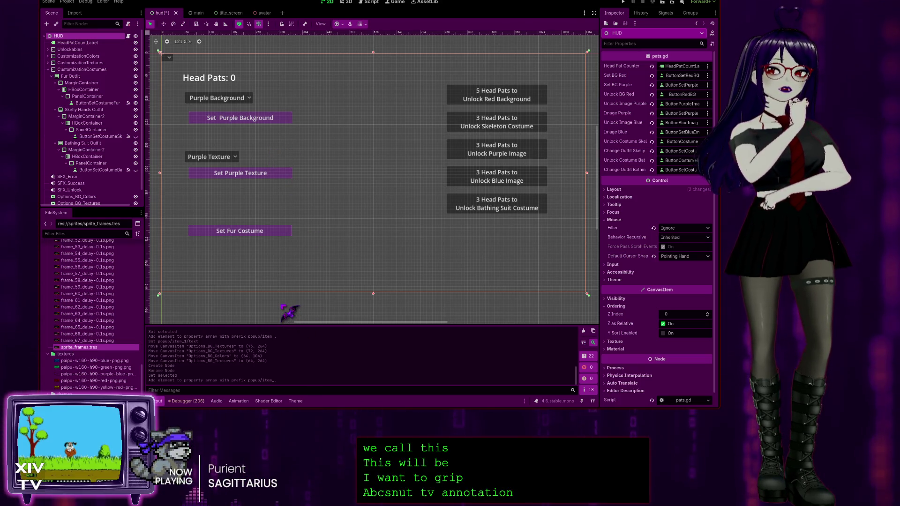
Step: Add a Node2D above SFX_Error, move SFX_Error, SFX_Success and SFX_Unlock under it, and rename it Audio
{"action": "key", "text": "Return"}
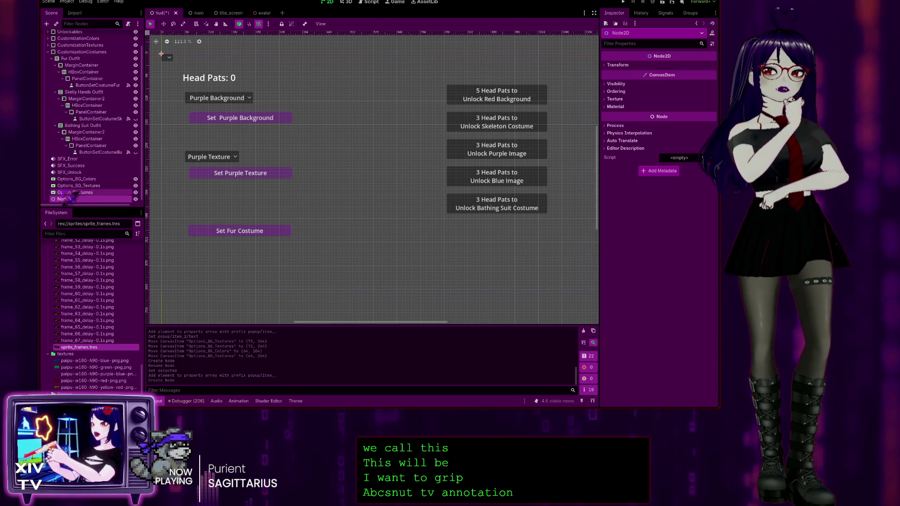
{"action": "mouse_move", "coordinate": [74, 188]}
{"action": "left_mouse_down"}
{"action": "mouse_move", "coordinate": [75, 162]}
{"action": "mouse_move", "coordinate": [66, 159]}
{"action": "left_mouse_up"}
{"action": "left_click", "coordinate": [70, 166]}
{"action": "left_click", "coordinate": [84, 178], "text": "shift"}
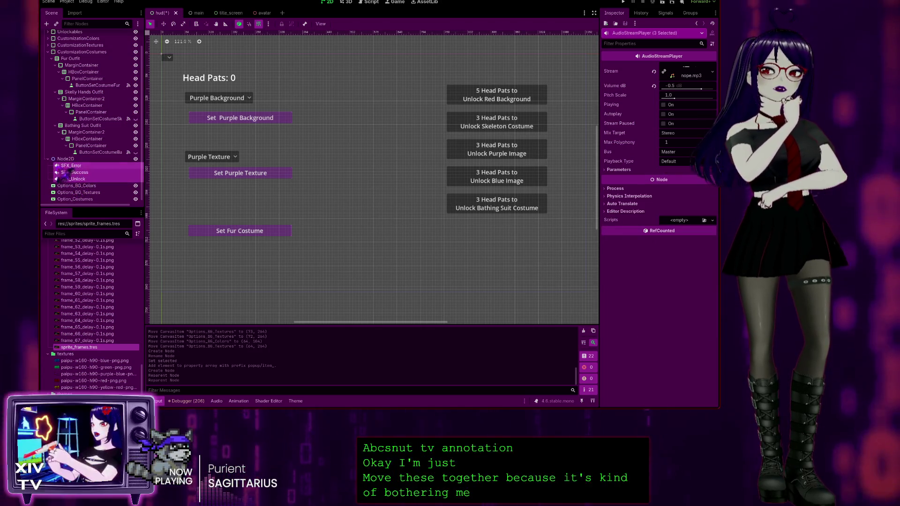
{"action": "left_click", "coordinate": [66, 159]}
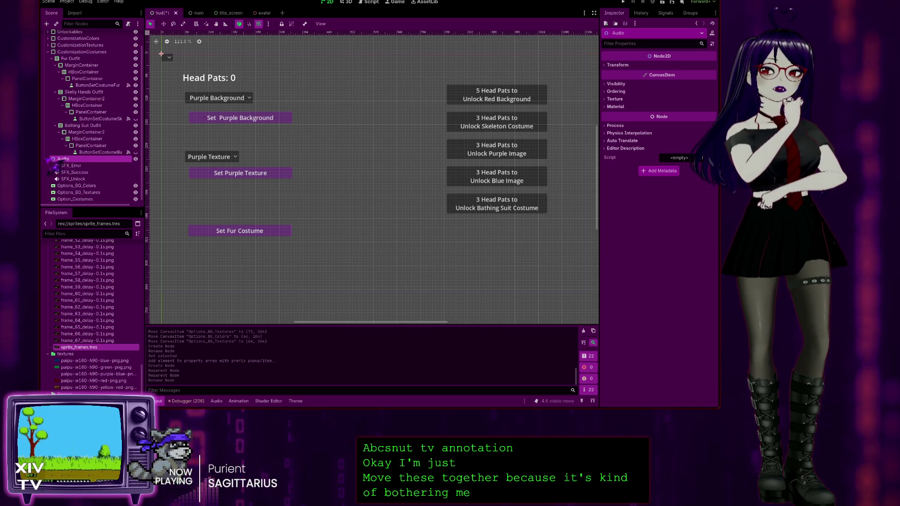
{"action": "left_click", "coordinate": [48, 159]}
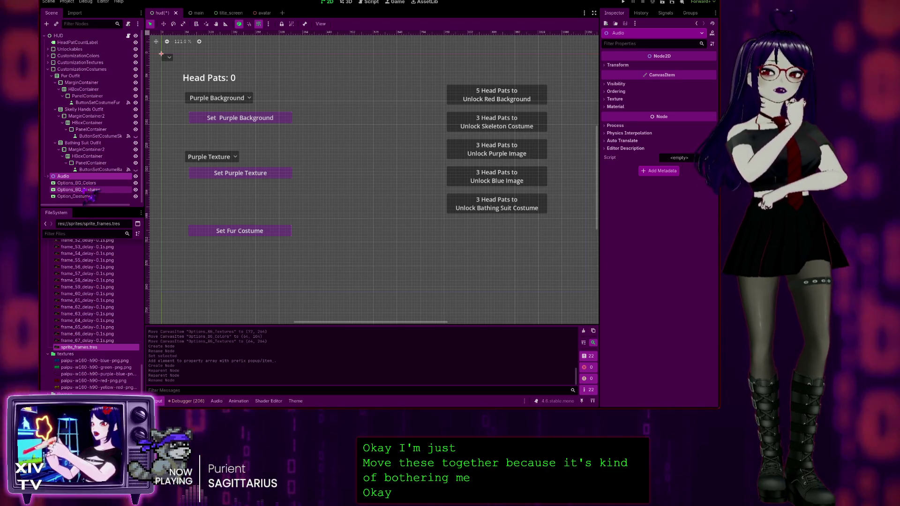
{"action": "left_click", "coordinate": [87, 197]}
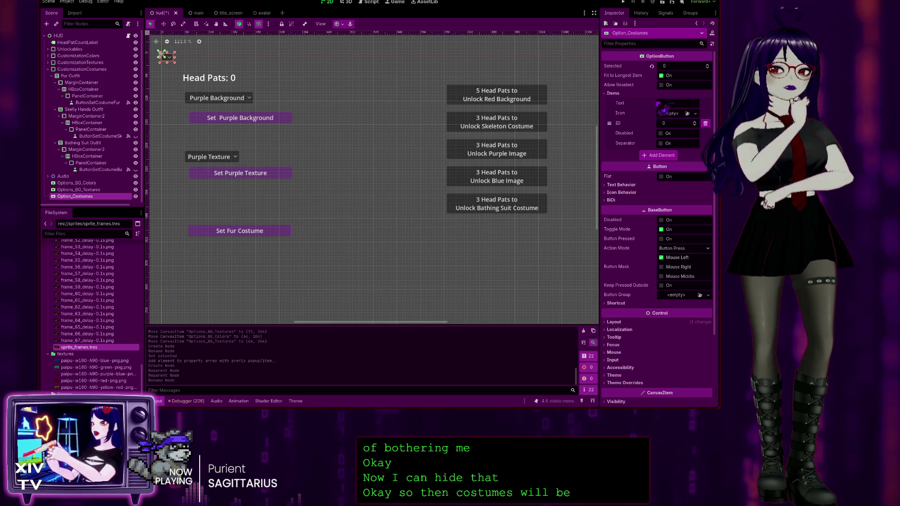
Step: Name item 0 'Fur Outfit' and add a blank second item
{"action": "type", "text": "Fu"}
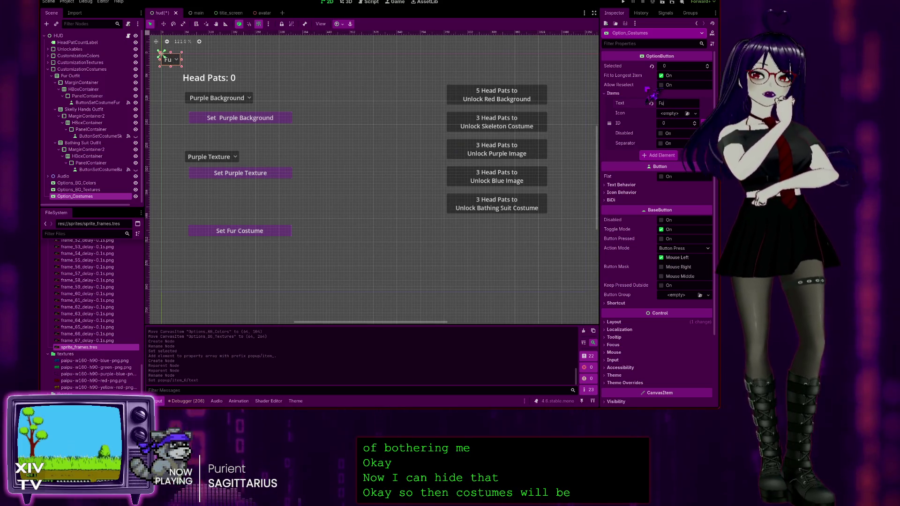
{"action": "type", "text": "r Outfit"}
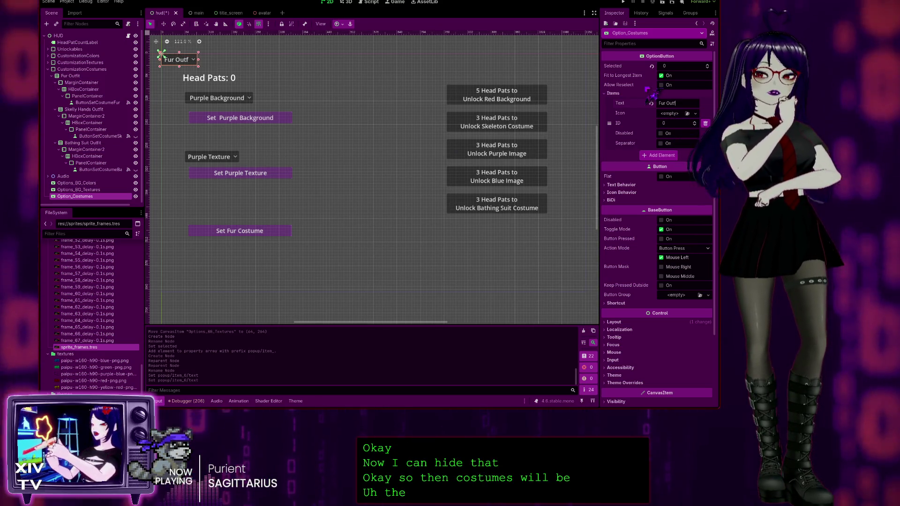
{"action": "key", "text": "Return"}
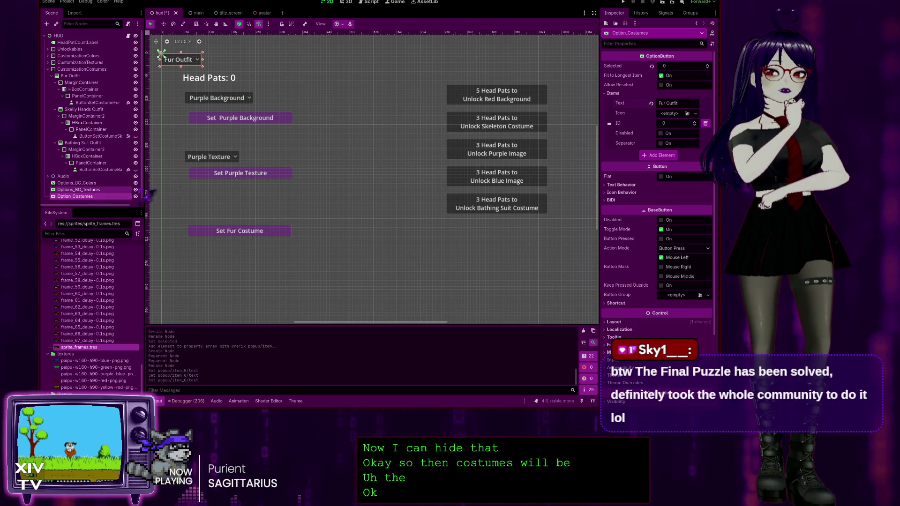
{"action": "left_click", "coordinate": [669, 157]}
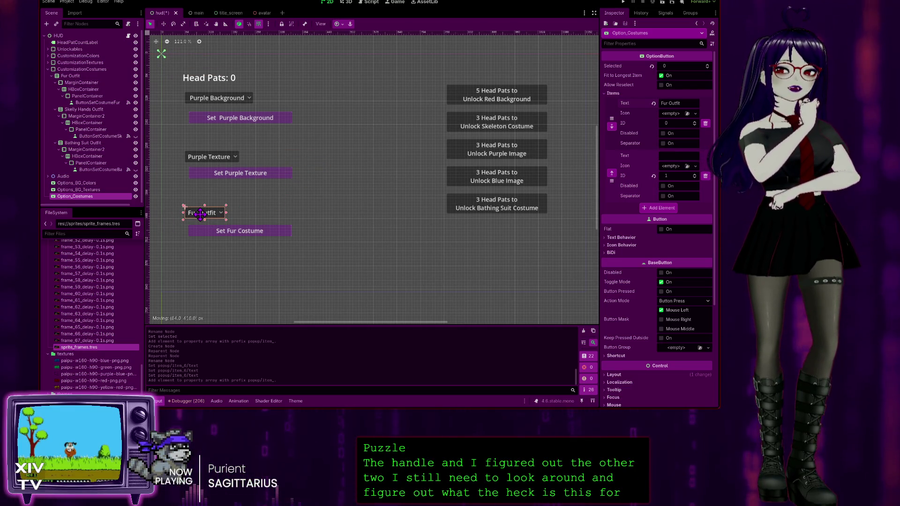
Step: Drop Option_Costumes at (64, 416), nudge both purple dropdowns up, and type 'Skeleton' for item 1
{"action": "left_click_drag", "start_coordinate": [198, 214], "coordinate": [199, 213]}
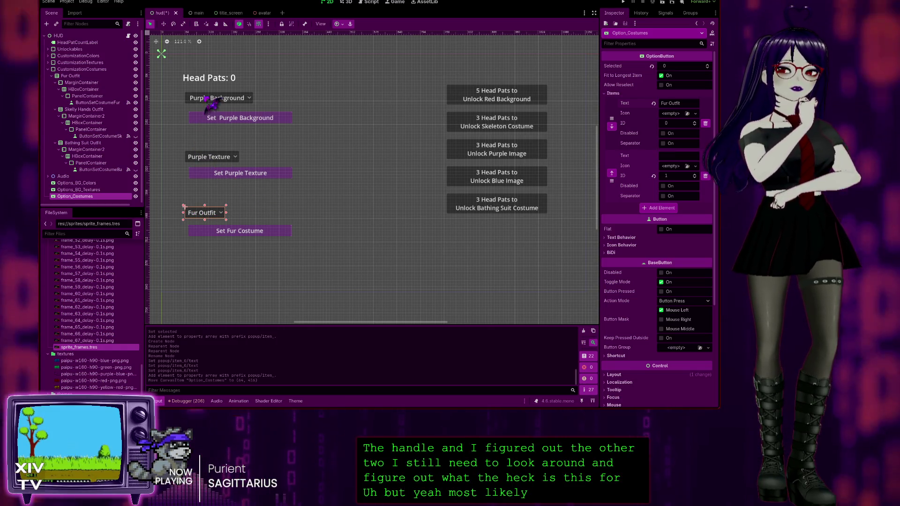
{"action": "left_click_drag", "start_coordinate": [209, 101], "coordinate": [201, 92]}
{"action": "left_click", "coordinate": [202, 158]}
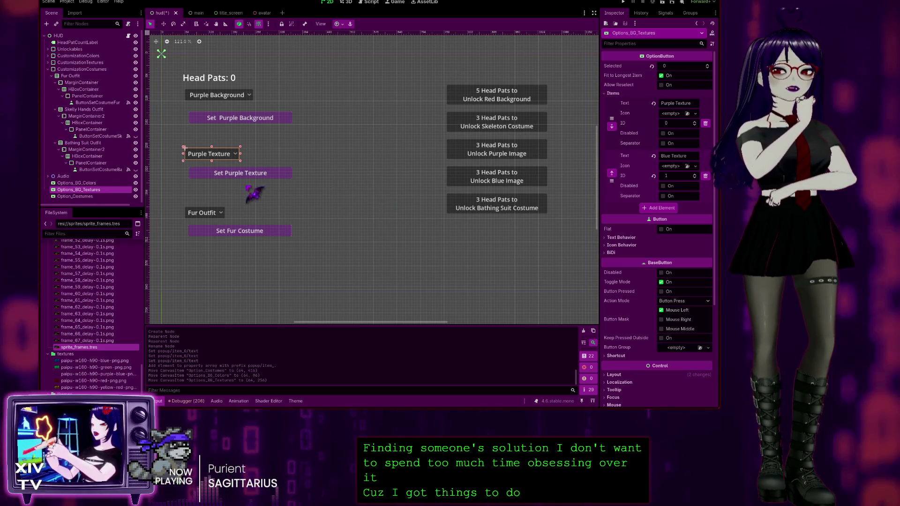
{"action": "left_click", "coordinate": [201, 213]}
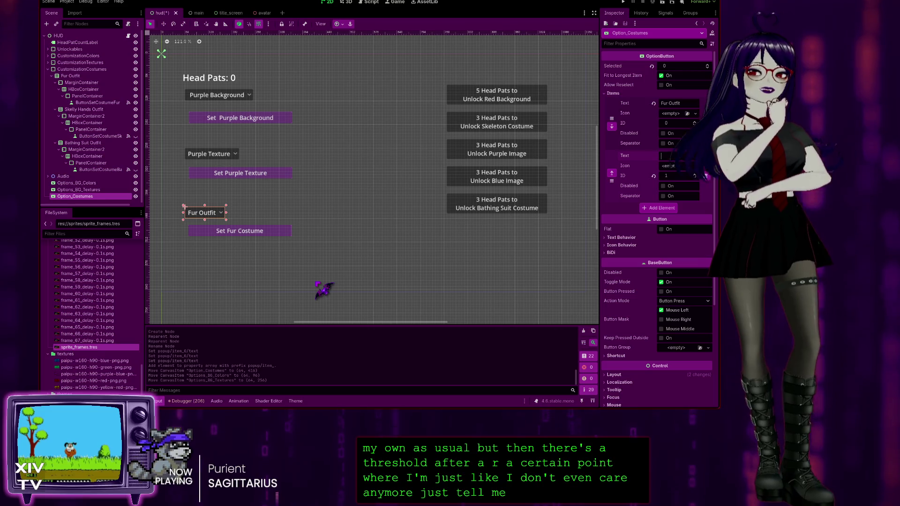
{"action": "type", "text": "S"}
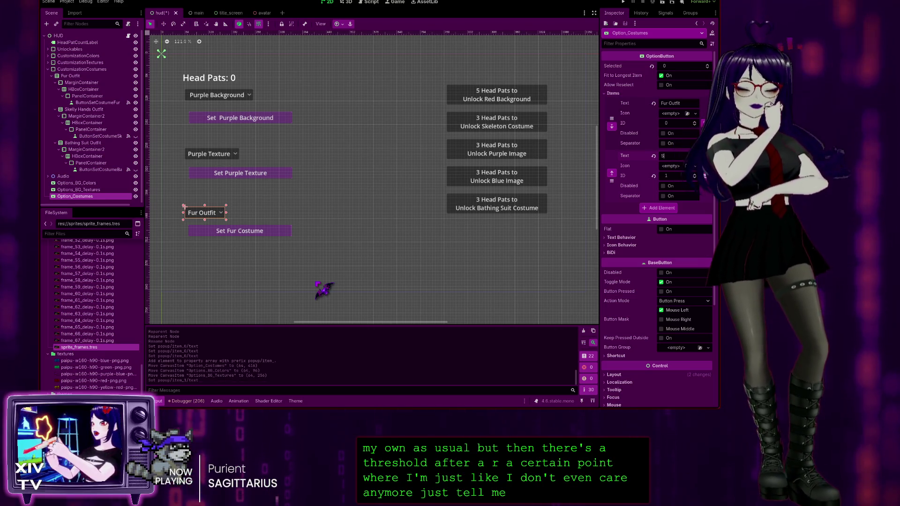
{"action": "type", "text": "keleton T-Shirt"}
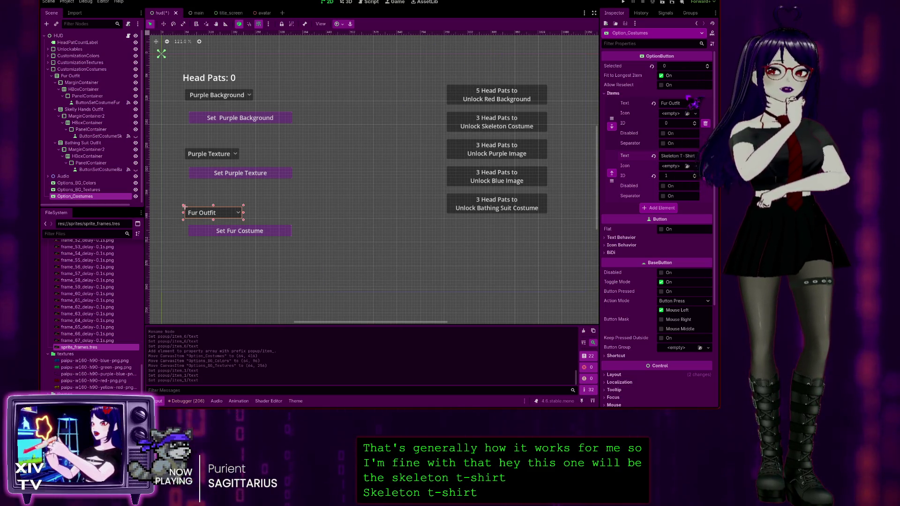
Step: Rename the costume items Fur Lined Tunic and Skeleton T-Shirt, and add a third item, Bathing Suit
{"action": "double_click", "coordinate": [675, 103]}
{"action": "type", "text": "Lined"}
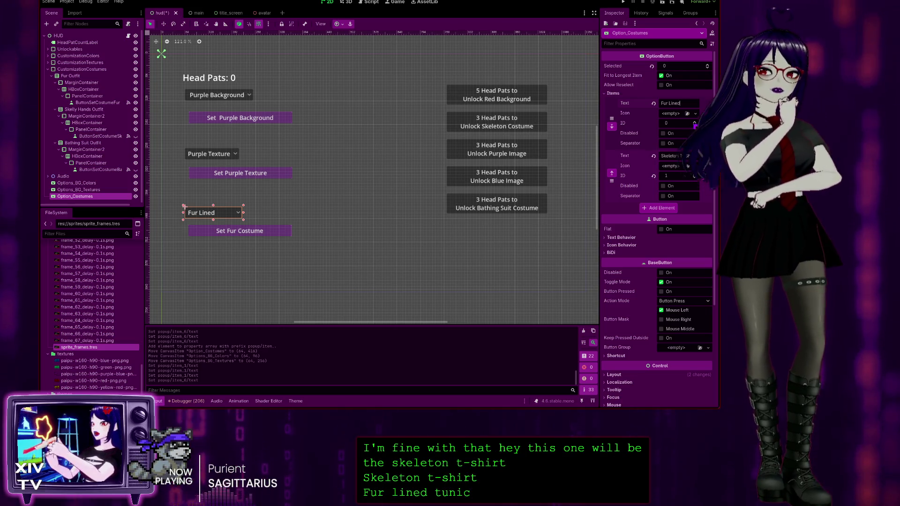
{"action": "type", "text": " Tun"}
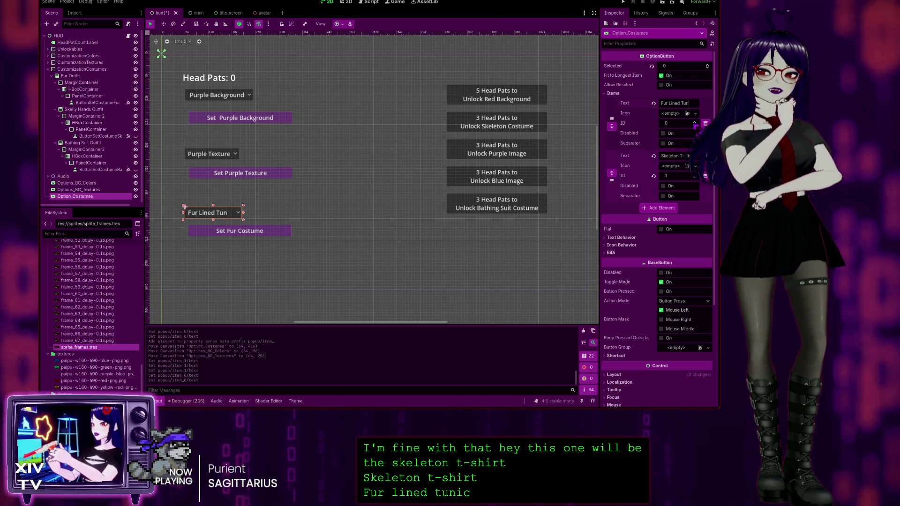
{"action": "type", "text": "ic"}
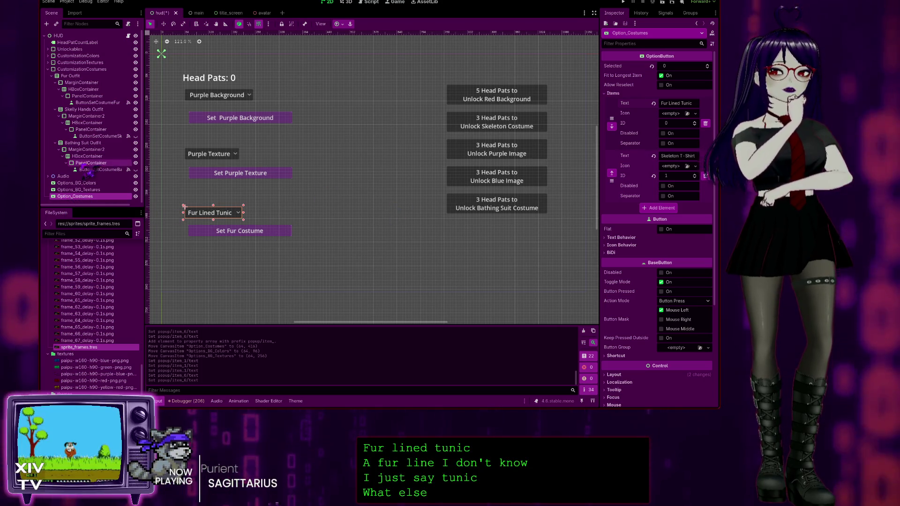
{"action": "left_click", "coordinate": [668, 208]}
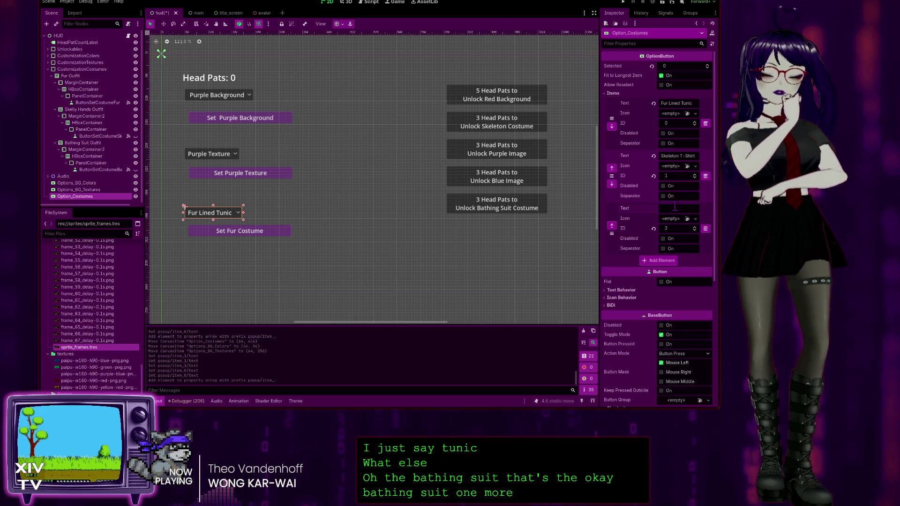
{"action": "type", "text": "Bathing Sui"}
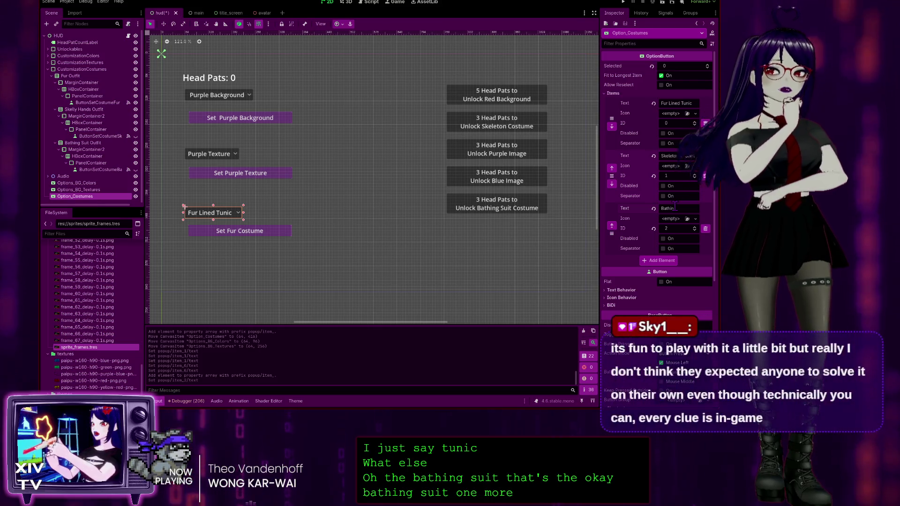
{"action": "type", "text": "t"}
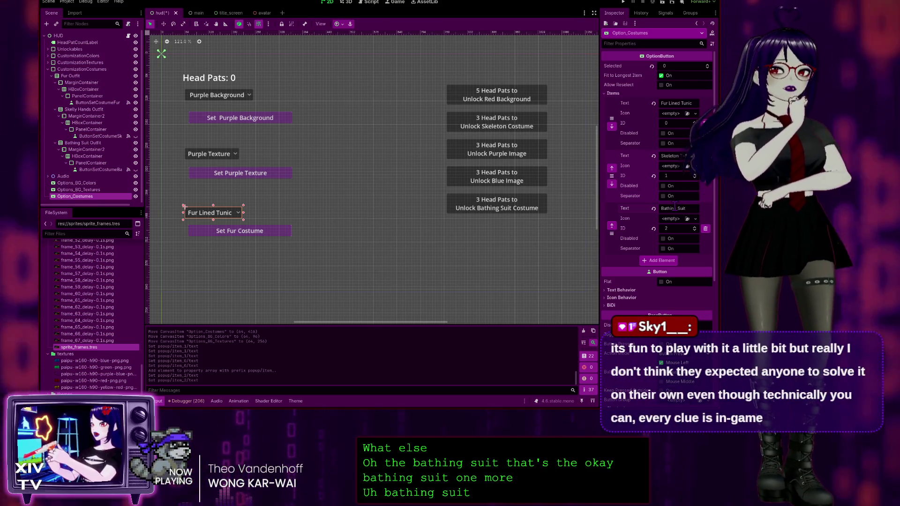
{"action": "key", "text": "Return"}
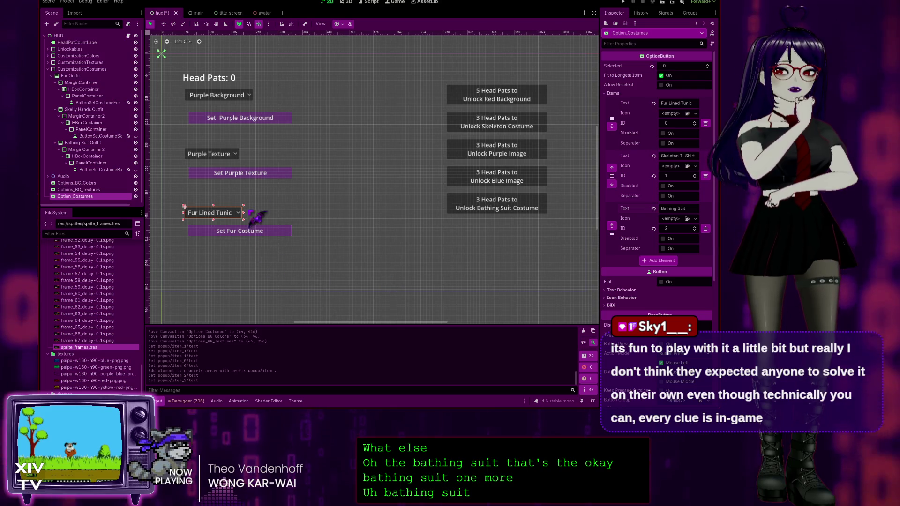
{"action": "left_click", "coordinate": [627, 2]}
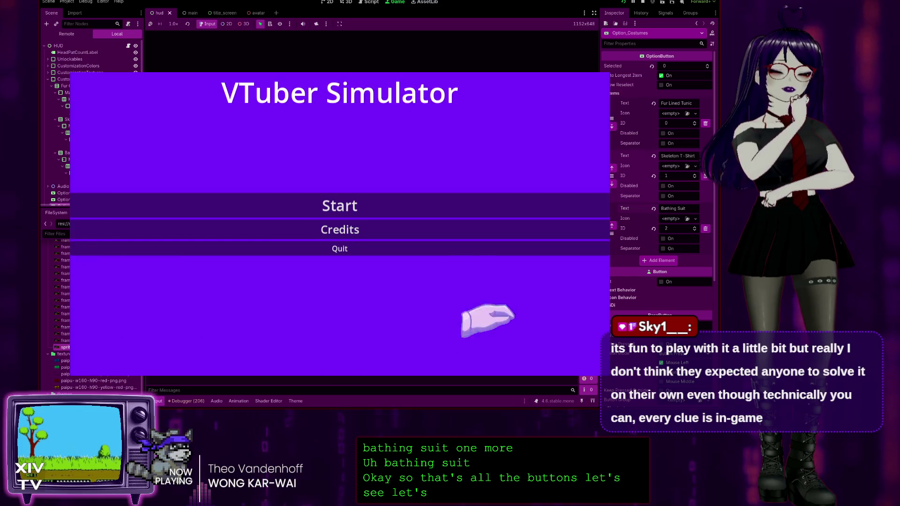
Step: Start the game and pick Red Background and Blue Texture from the dropdowns
{"action": "left_click", "coordinate": [319, 201]}
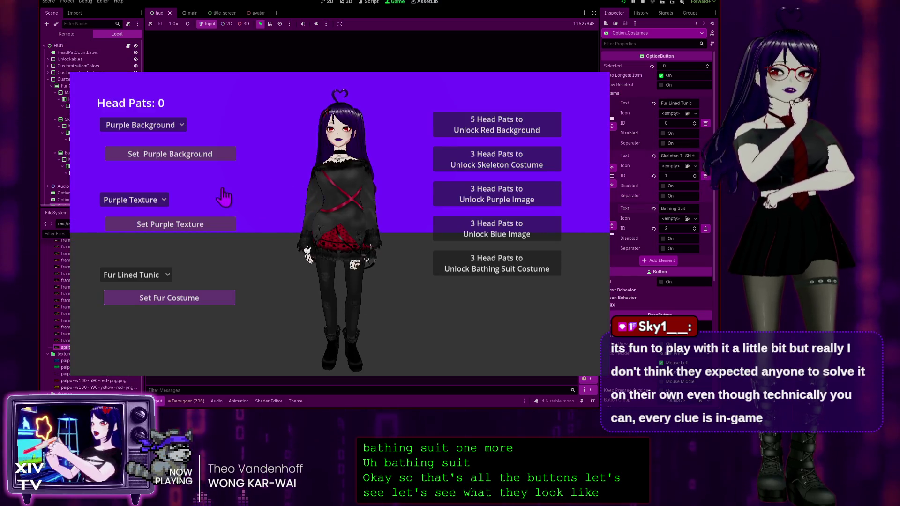
{"action": "left_click", "coordinate": [150, 124]}
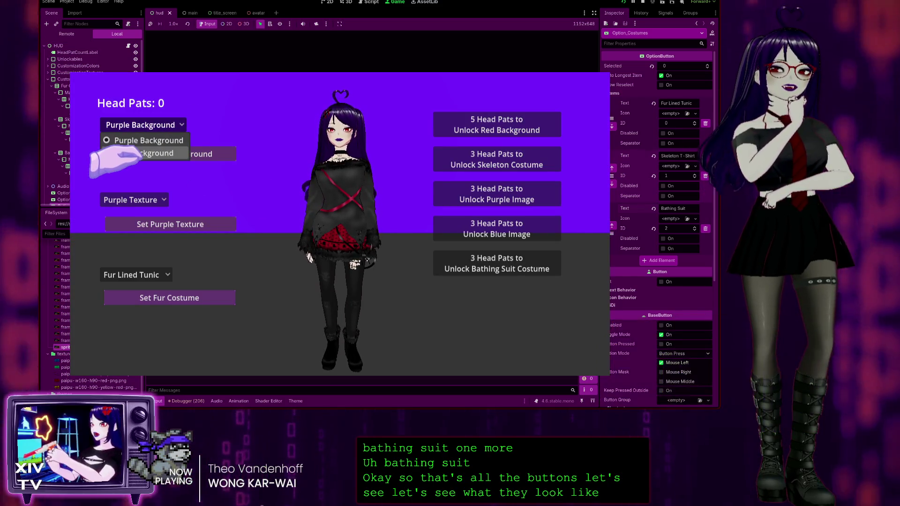
{"action": "left_click", "coordinate": [131, 158]}
{"action": "left_click", "coordinate": [115, 200]}
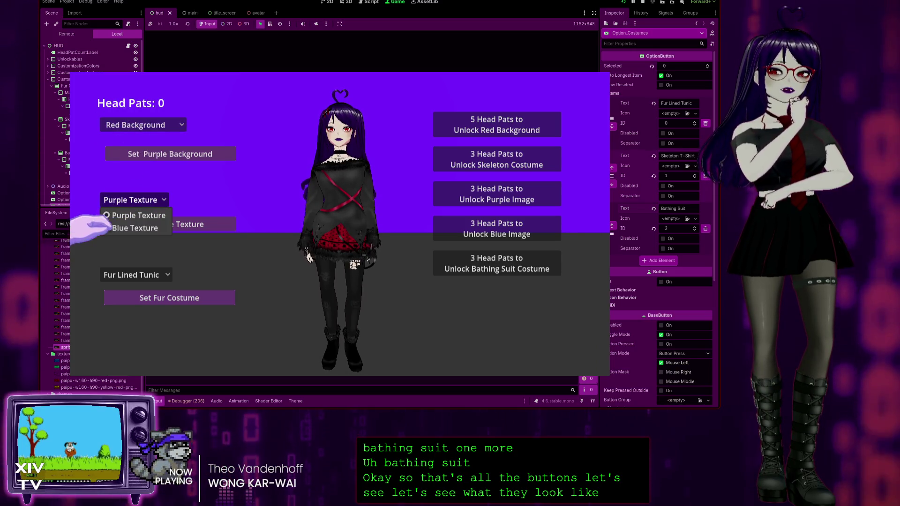
{"action": "left_click", "coordinate": [136, 228]}
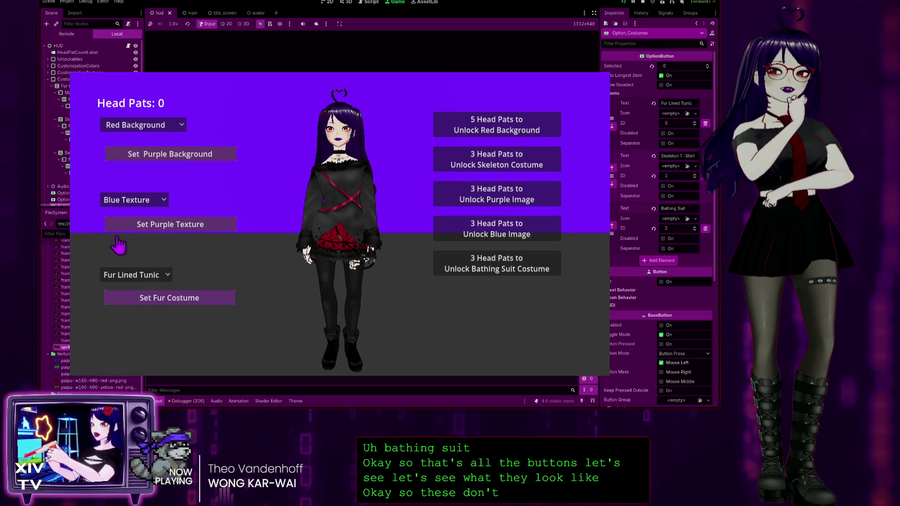
Step: Cycle through the costume dropdown, trying Skeleton T-Shirt and ending on Bathing Suit
{"action": "left_click", "coordinate": [136, 275]}
{"action": "left_click", "coordinate": [119, 291]}
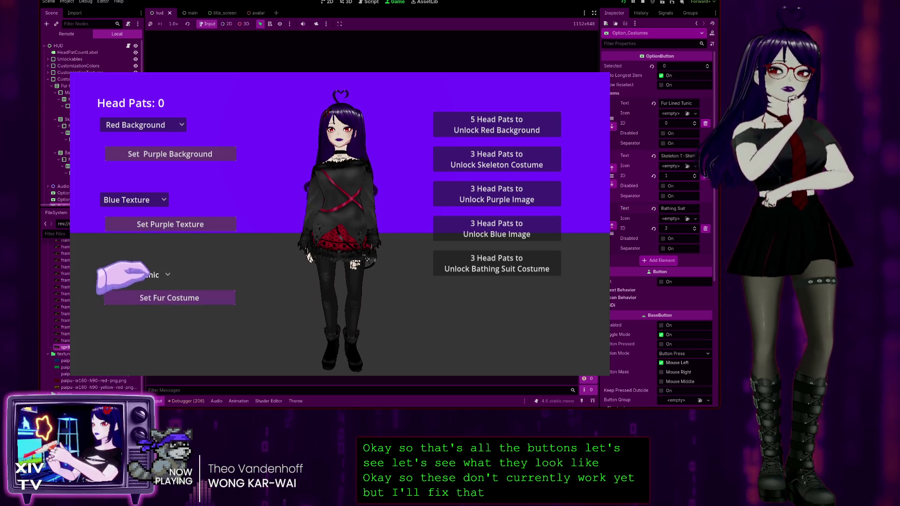
{"action": "left_click", "coordinate": [120, 275]}
{"action": "left_click", "coordinate": [120, 291]}
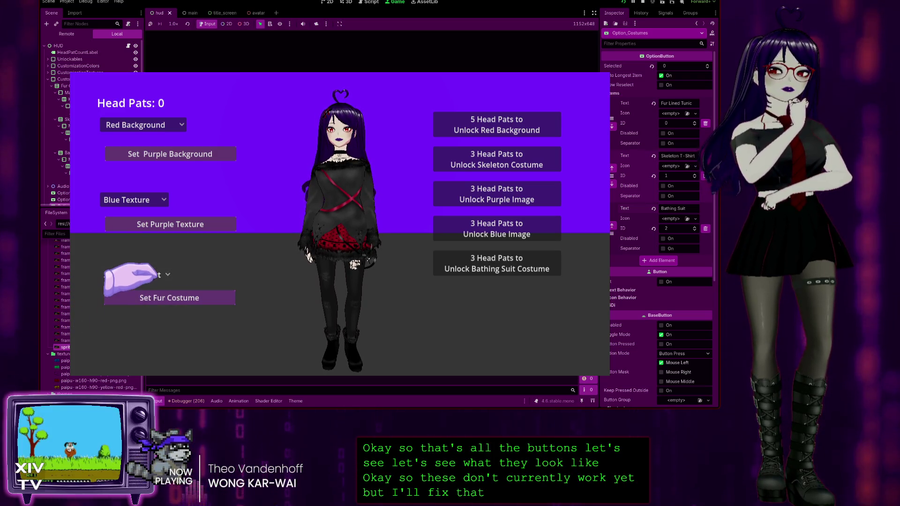
{"action": "left_click", "coordinate": [134, 274]}
{"action": "left_click", "coordinate": [136, 303]}
{"action": "left_click", "coordinate": [135, 275]}
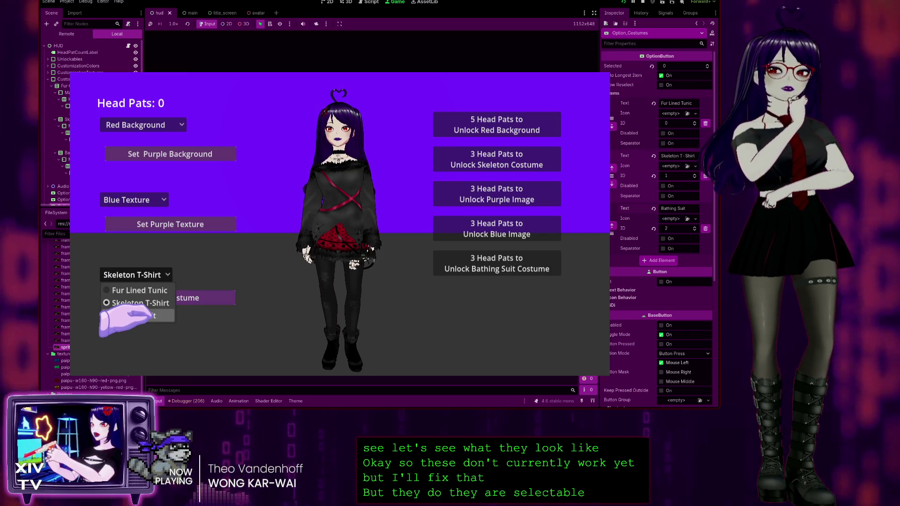
{"action": "left_click", "coordinate": [149, 316]}
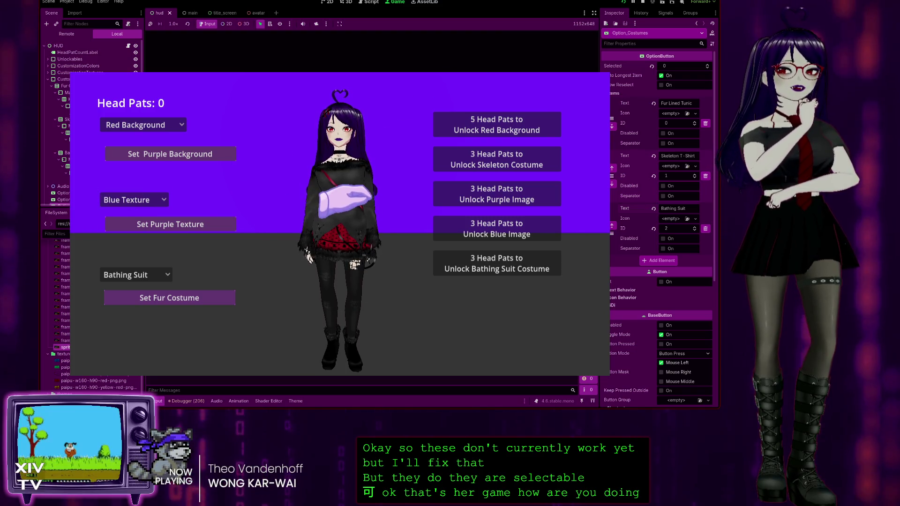
Step: Pat the avatar's head several times, stop the game from the pause menu, and select HUD
{"action": "left_click", "coordinate": [330, 85]}
{"action": "triple_click", "coordinate": [331, 84]}
{"action": "double_click", "coordinate": [331, 84]}
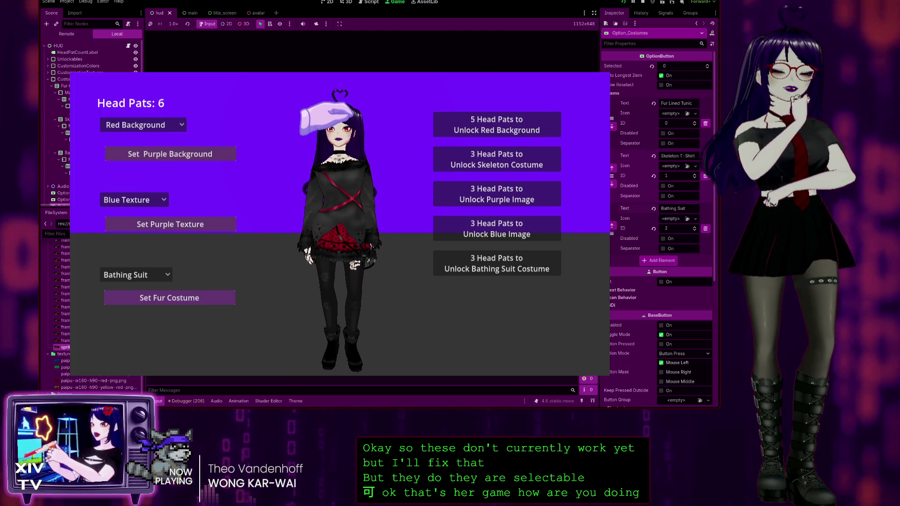
{"action": "left_click", "coordinate": [331, 84]}
{"action": "key", "text": "Escape"}
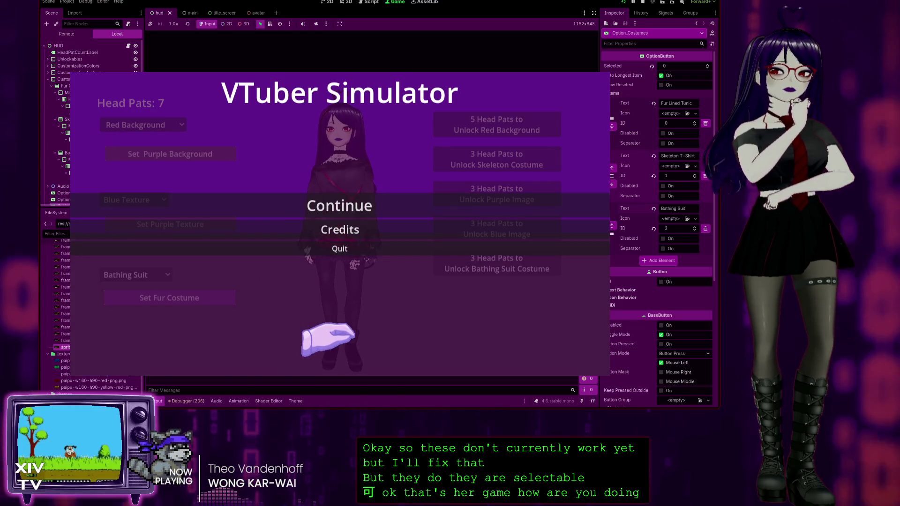
{"action": "left_click", "coordinate": [340, 249]}
{"action": "left_click", "coordinate": [325, 194]}
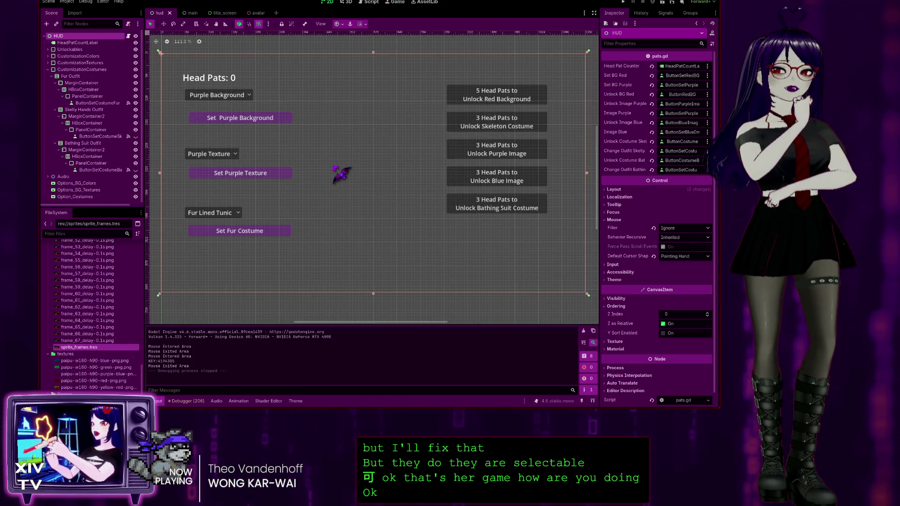
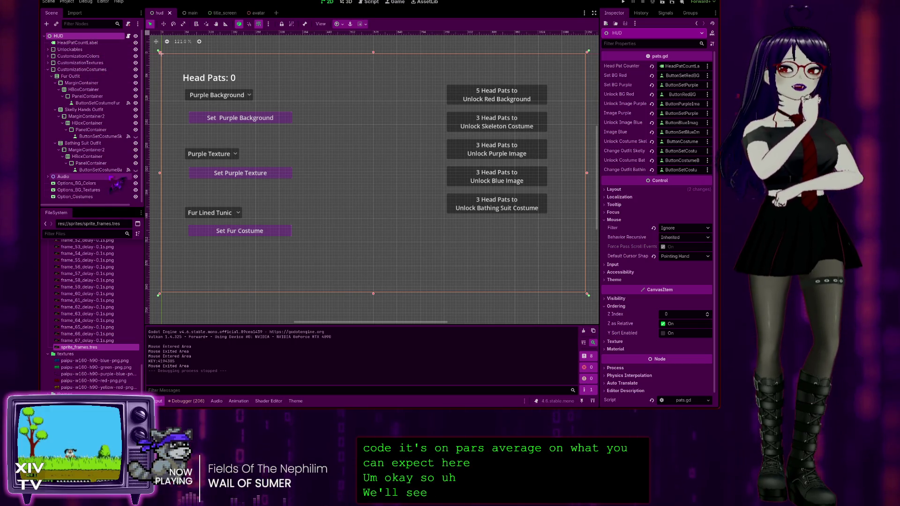
Step: Select the Option_Costumes node and look up the OptionButton class documentation
{"action": "left_click", "coordinate": [87, 197]}
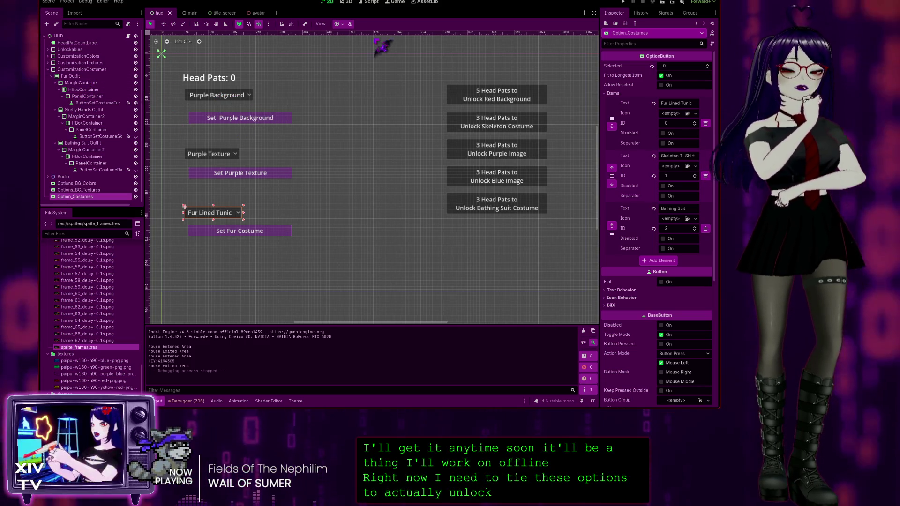
{"action": "key", "text": "ctrl+F3"}
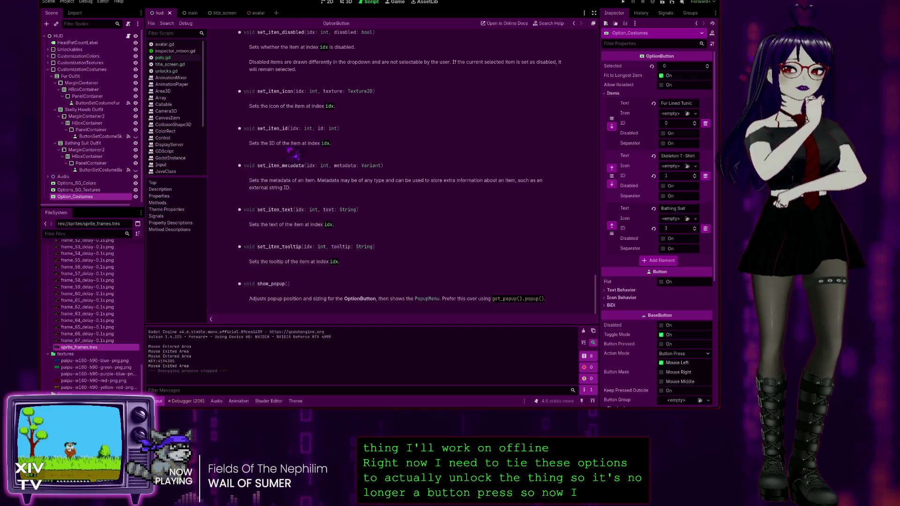
Step: Check the 2D canvas, return to the OptionButton docs, then open pats.gd from the script list
{"action": "left_click", "coordinate": [329, 2]}
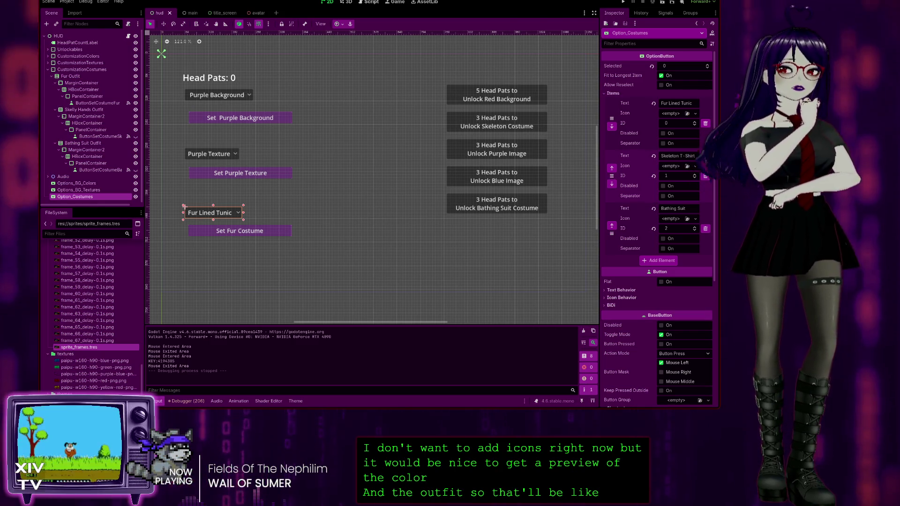
{"action": "key", "text": "ctrl+F3"}
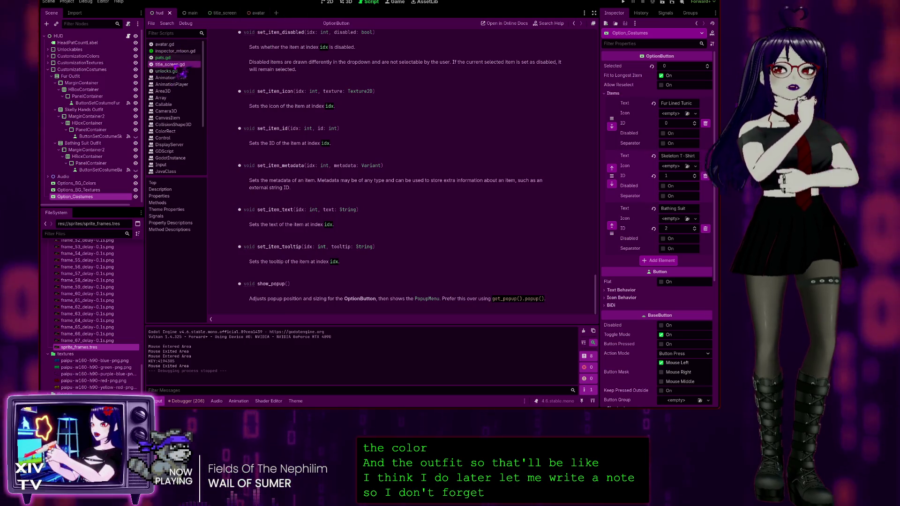
{"action": "left_click", "coordinate": [162, 57]}
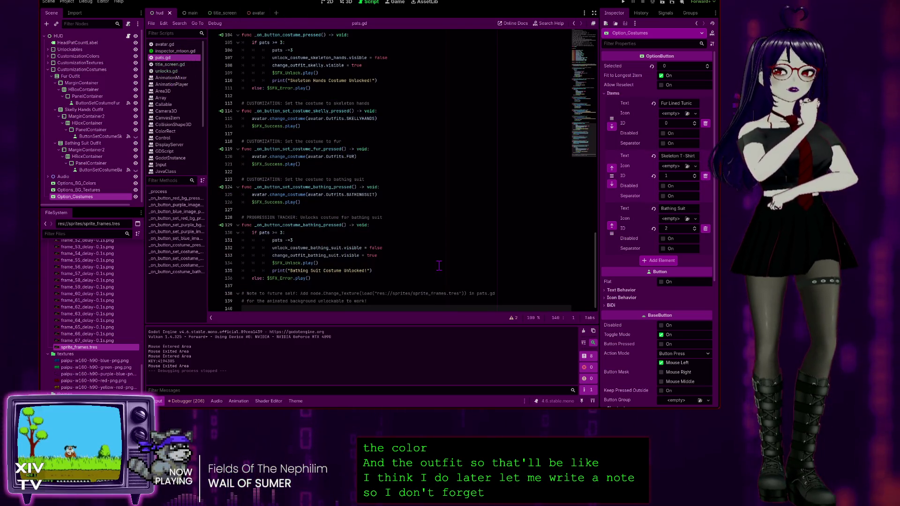
Step: Write '# TO DO: Add button icons for the options for preview reasons (maybe)' on line 140, then return to 2D
{"action": "type", "text": "# TO DO: Add "}
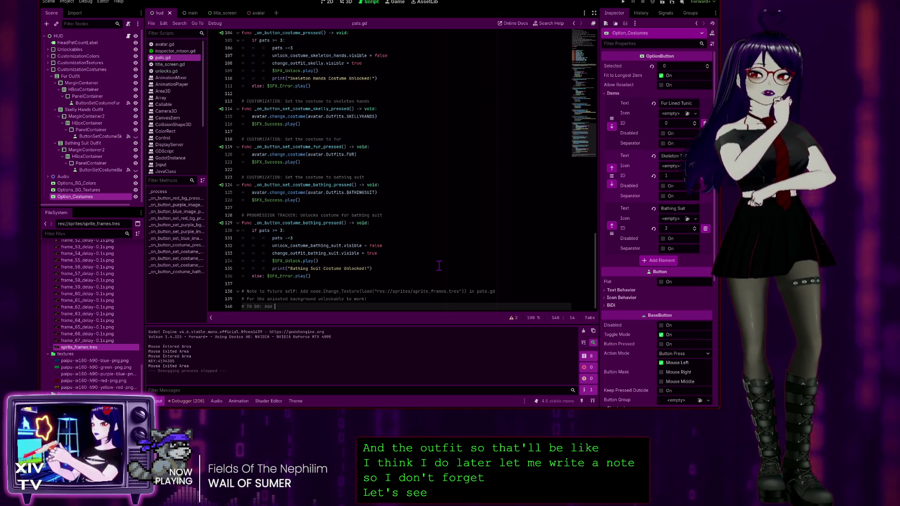
{"action": "type", "text": "icons"}
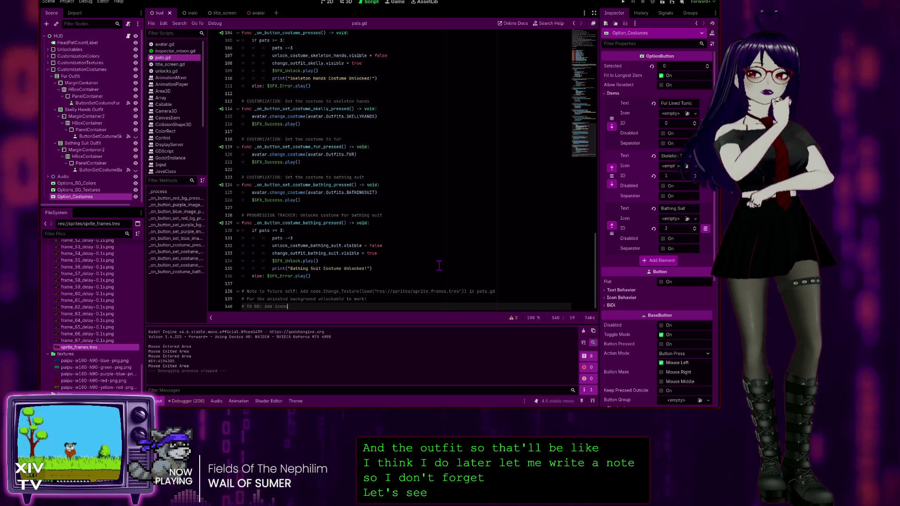
{"action": "key", "text": "BackSpace"}
{"action": "key", "text": "BackSpace"}
{"action": "key", "text": "BackSpace"}
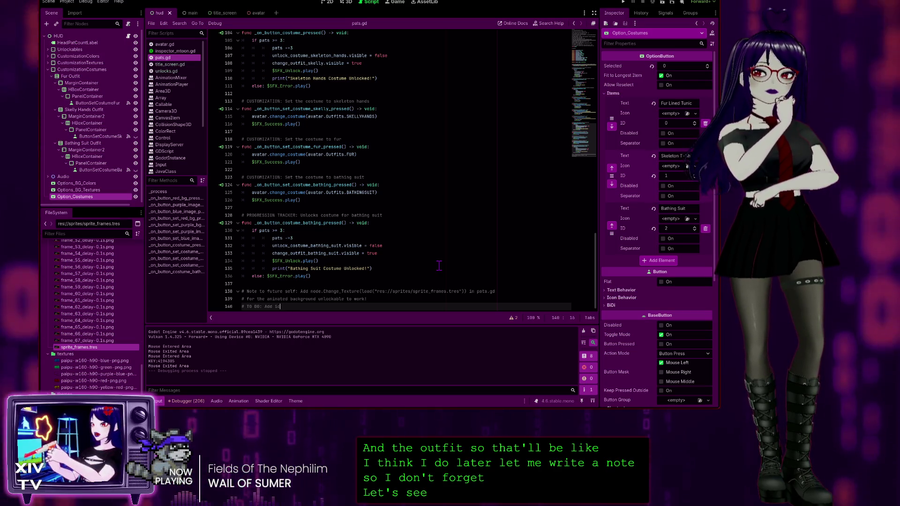
{"action": "key", "text": "BackSpace"}
{"action": "key", "text": "BackSpace"}
{"action": "type", "text": "button icons for the options for"}
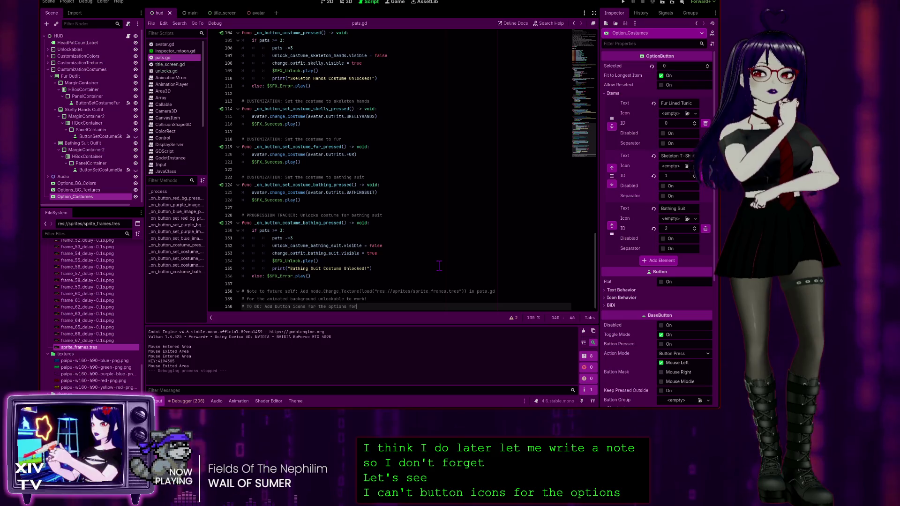
{"action": "type", "text": " preview r"}
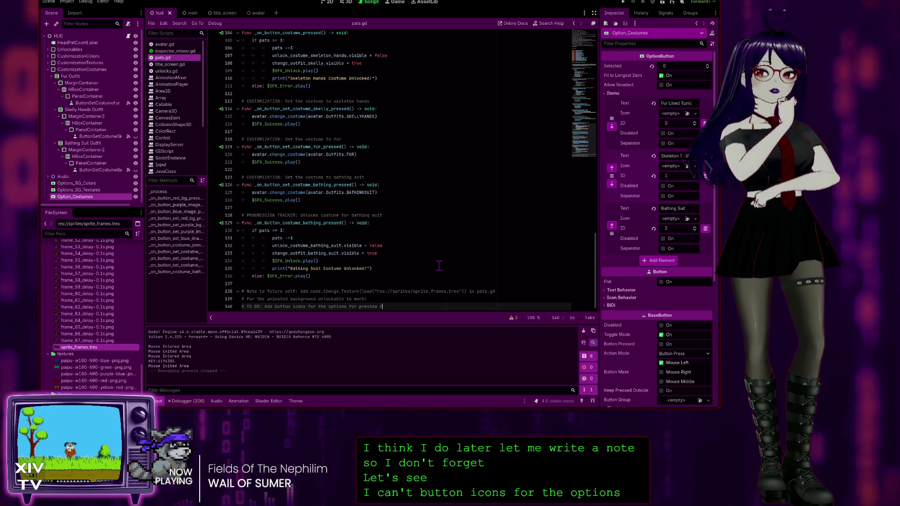
{"action": "type", "text": "easons"}
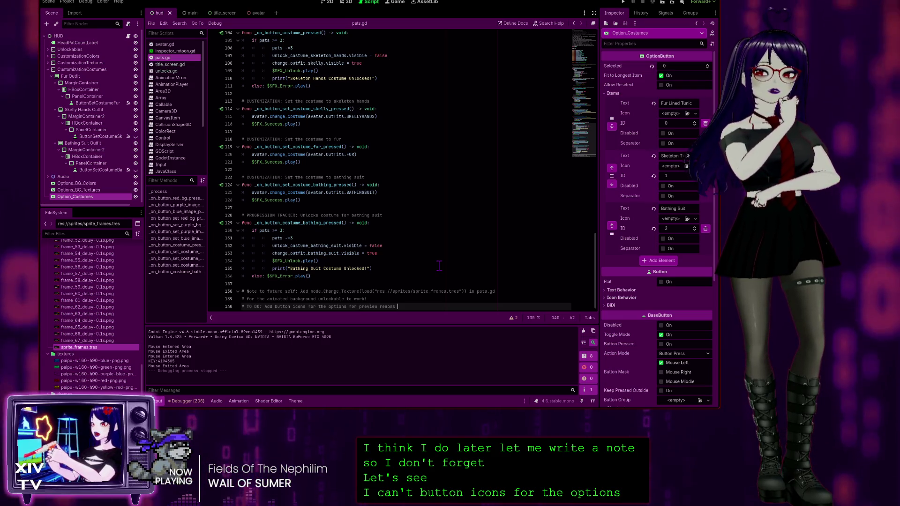
{"action": "type", "text": " (maybe)"}
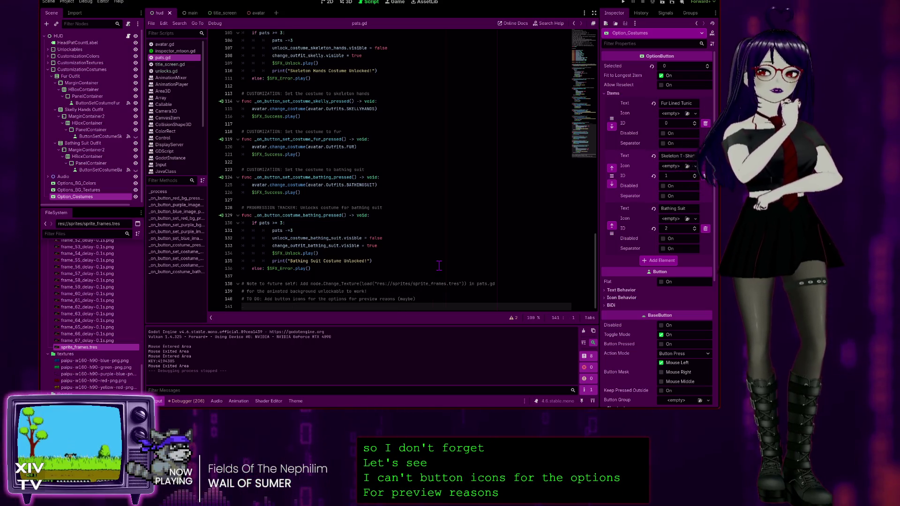
{"action": "key", "text": "Return"}
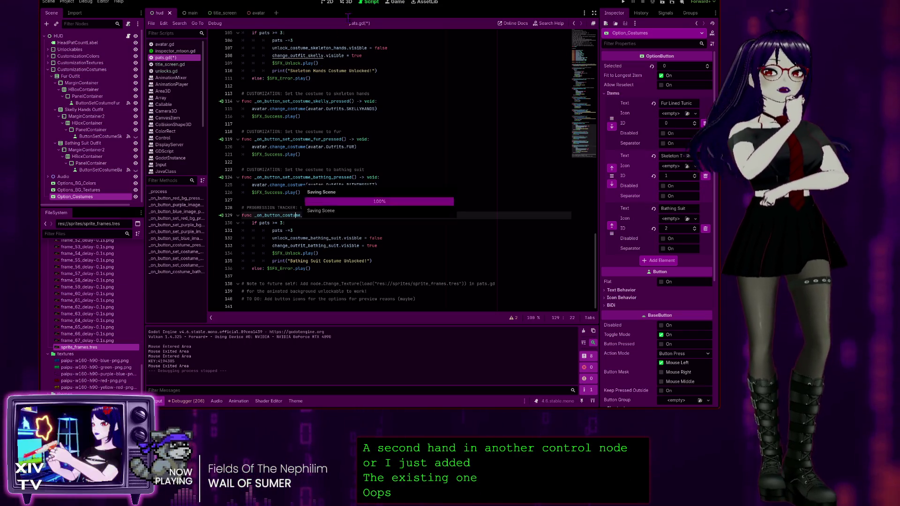
{"action": "left_click", "coordinate": [329, 2]}
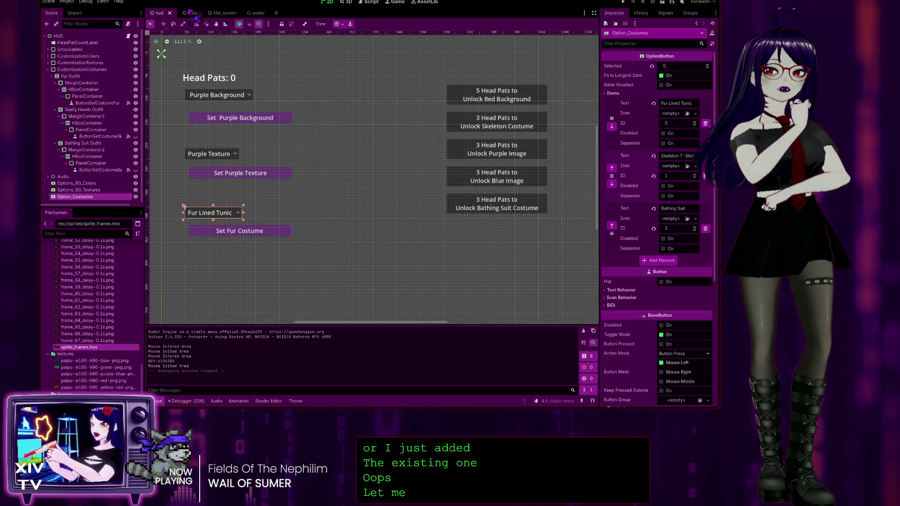
{"action": "mouse_move", "coordinate": [235, 16]}
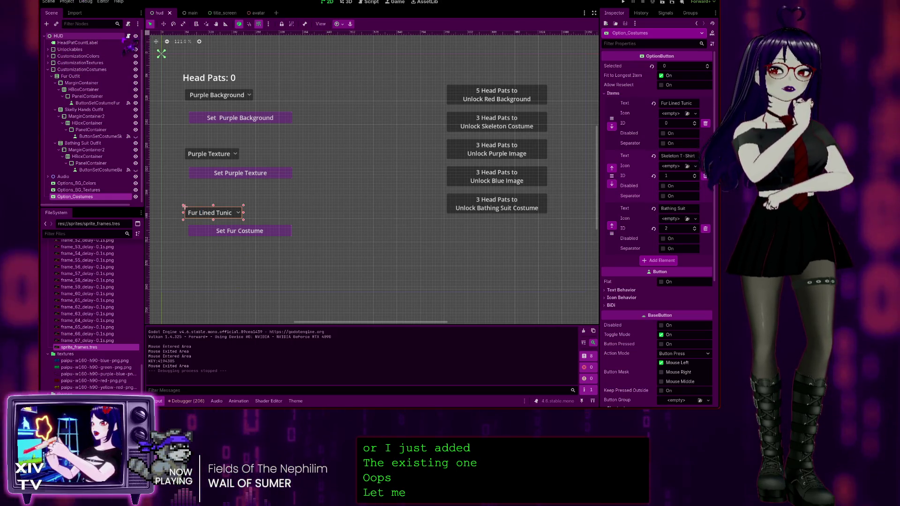
{"action": "key", "text": "ctrl+F3"}
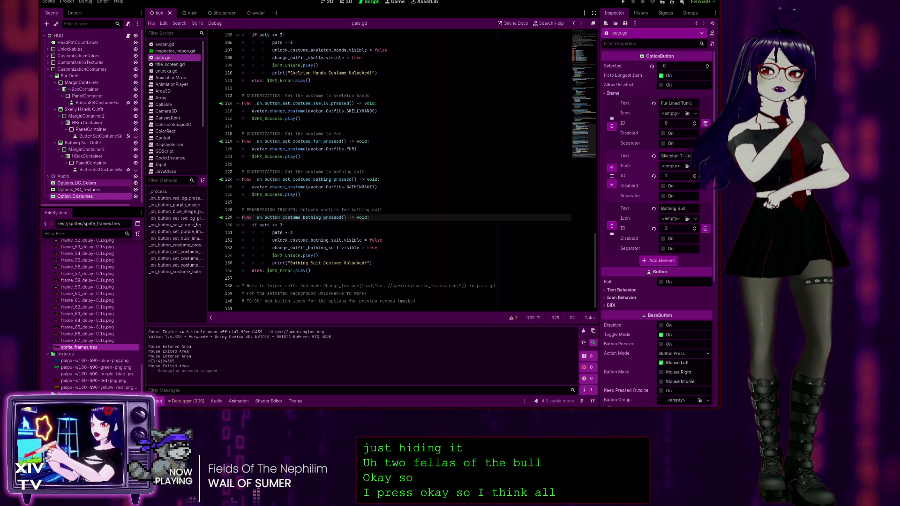
Step: Select Options_BG_Colors, place the cursor on line 141 of pats.gd, and show the node's signals
{"action": "left_click", "coordinate": [89, 183]}
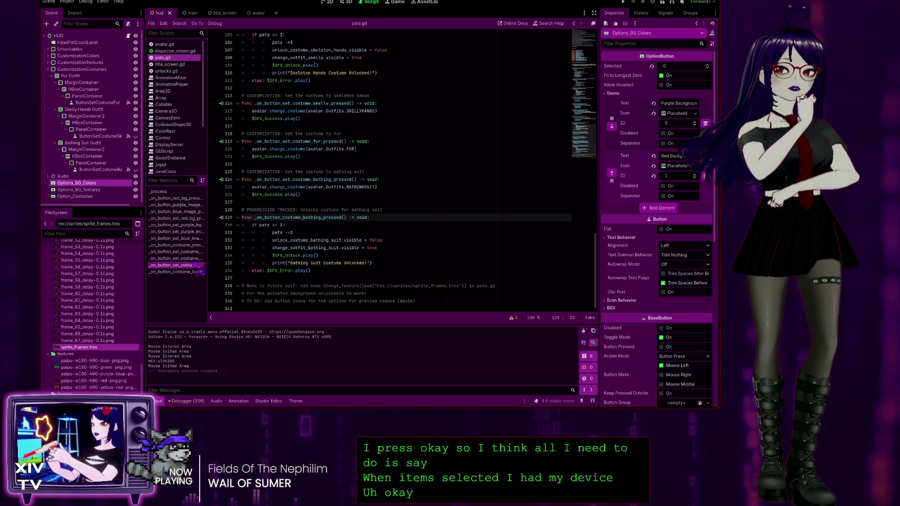
{"action": "left_click", "coordinate": [249, 308]}
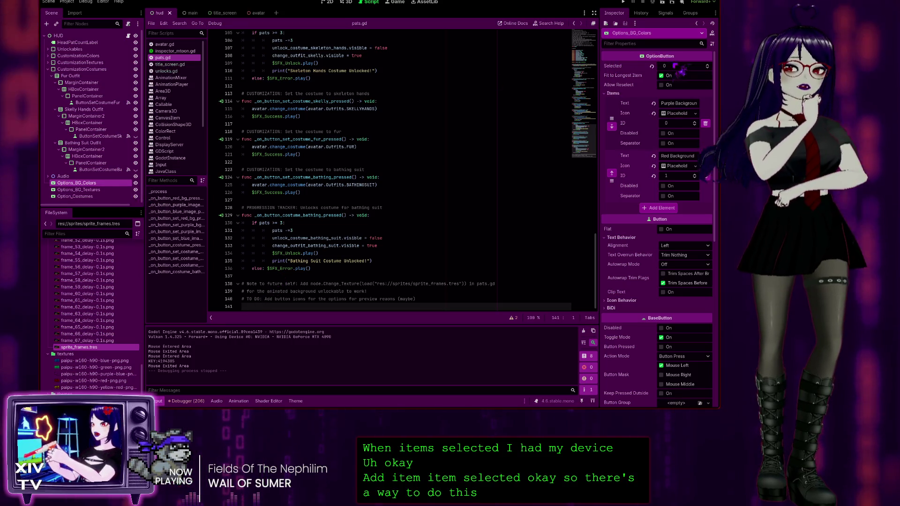
{"action": "left_click", "coordinate": [665, 12]}
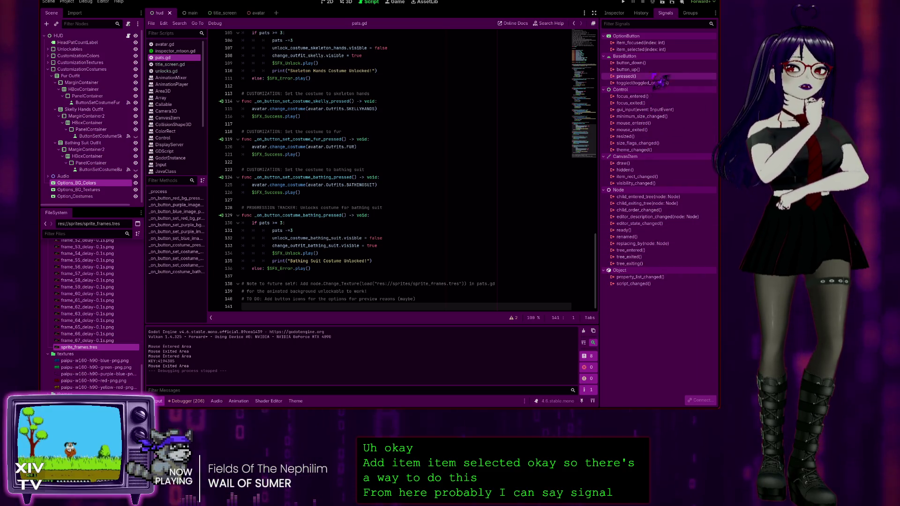
Step: Connect item_selected to a new _on_options_bg_colors_item_selected stub, remove the extra blank line, and run the scene
{"action": "left_click", "coordinate": [670, 50]}
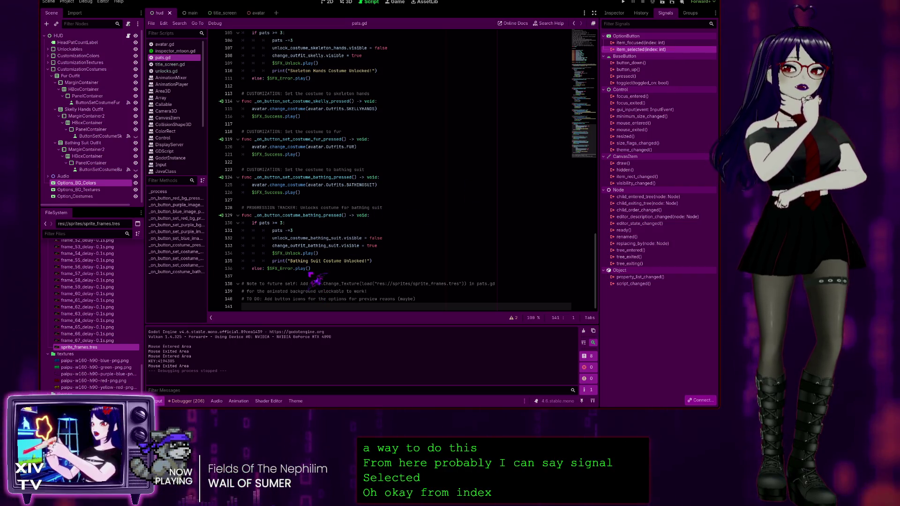
{"action": "left_click_drag", "start_coordinate": [315, 280], "coordinate": [315, 280]}
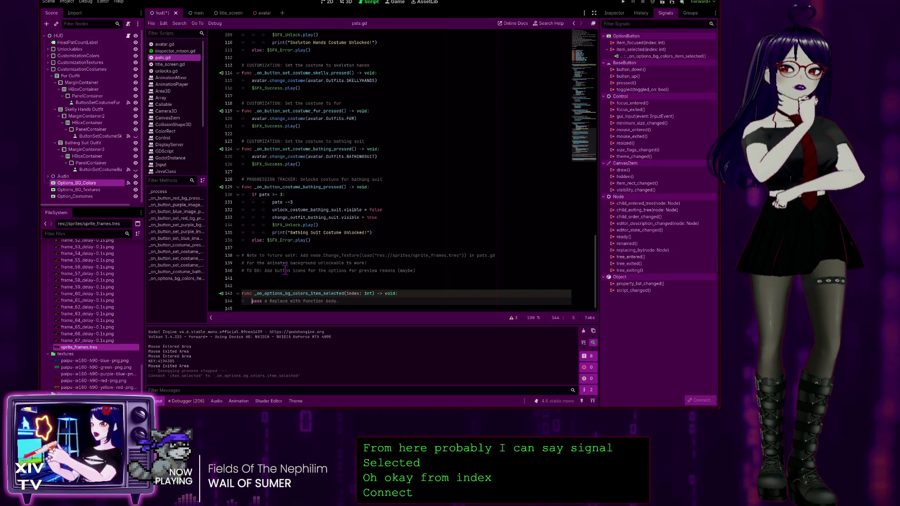
{"action": "left_click", "coordinate": [279, 278]}
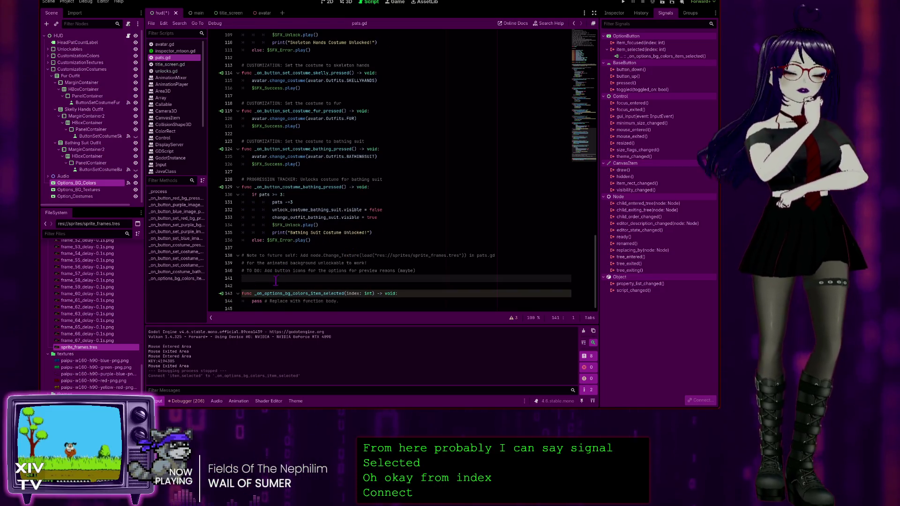
{"action": "key", "text": "BackSpace"}
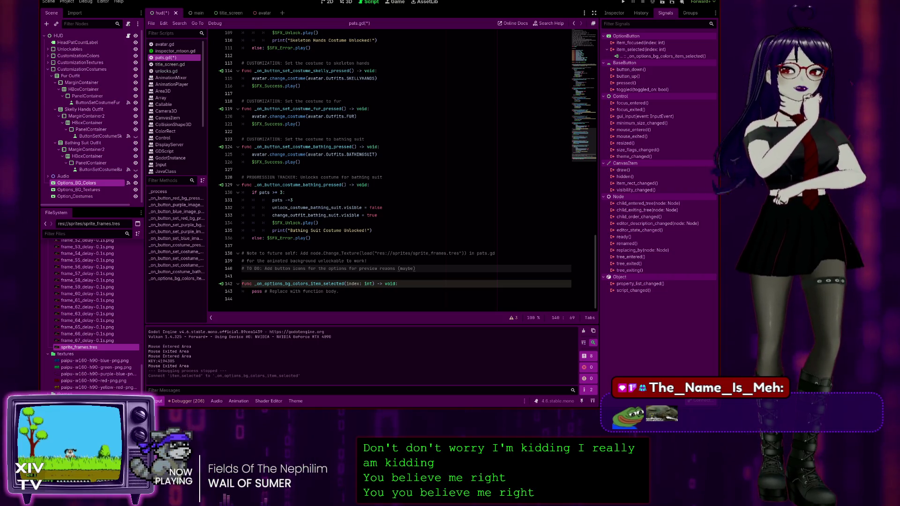
{"action": "left_click", "coordinate": [328, 2]}
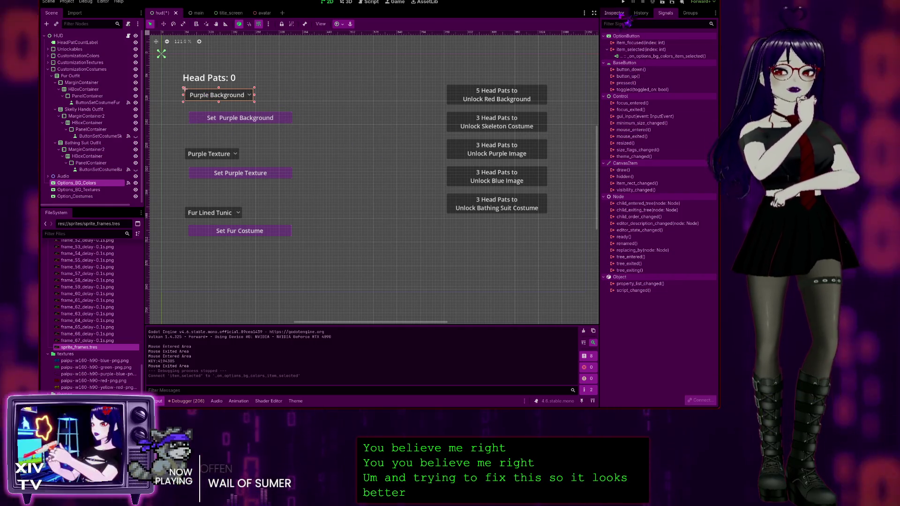
{"action": "key", "text": "F6"}
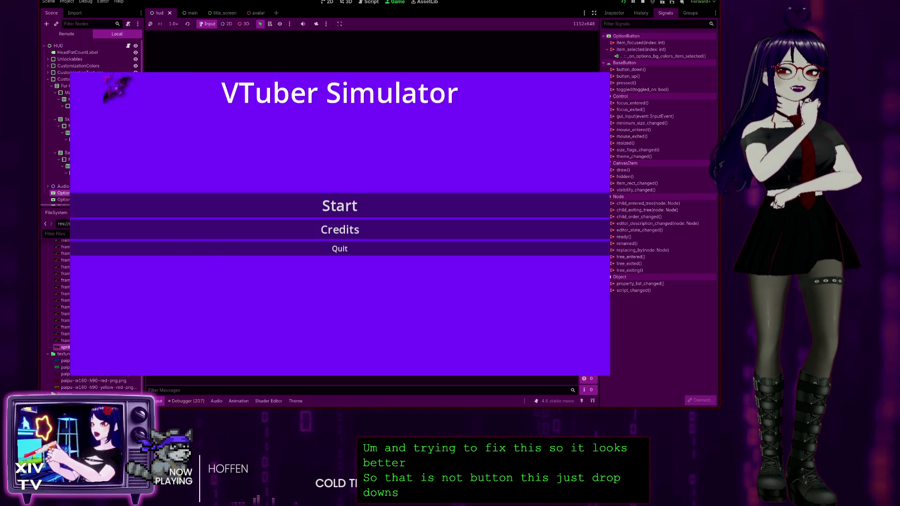
Step: View the credits, start the game, and choose Red Background and the Skeleton T-Shirt costume
{"action": "left_click", "coordinate": [340, 229]}
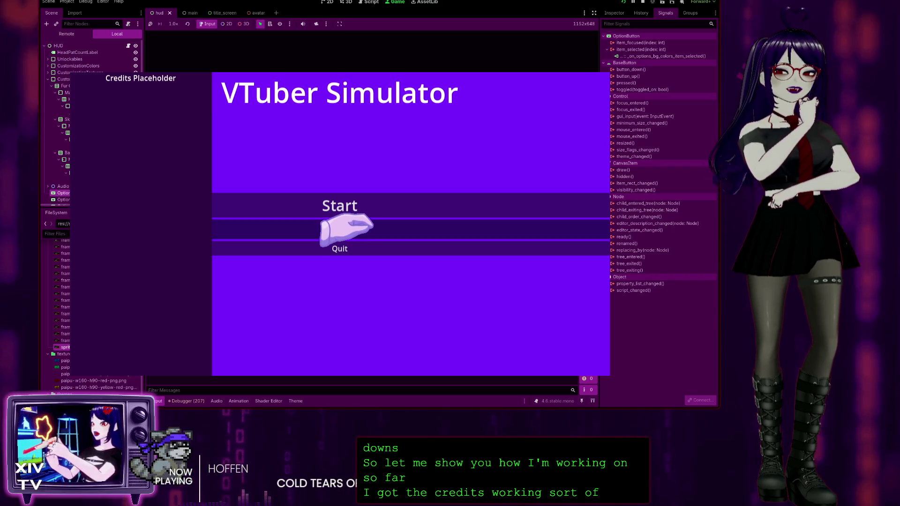
{"action": "left_click", "coordinate": [328, 205]}
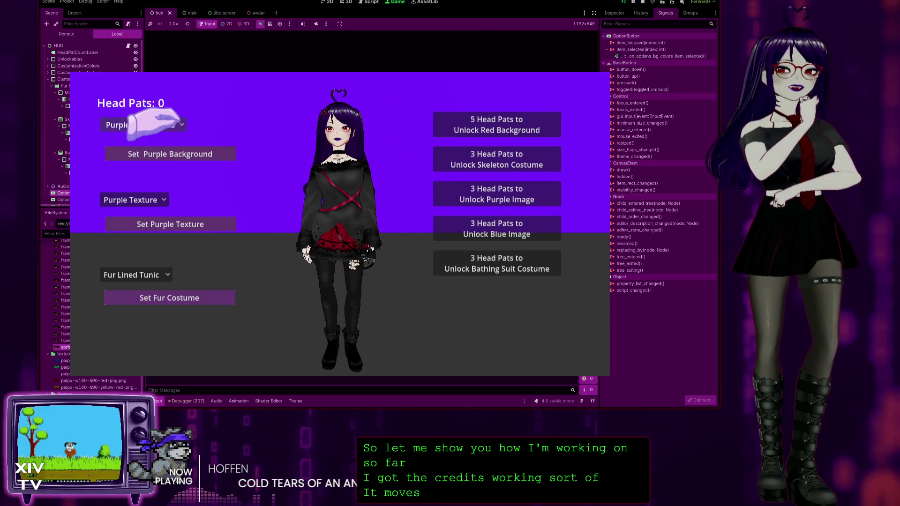
{"action": "left_click", "coordinate": [136, 153]}
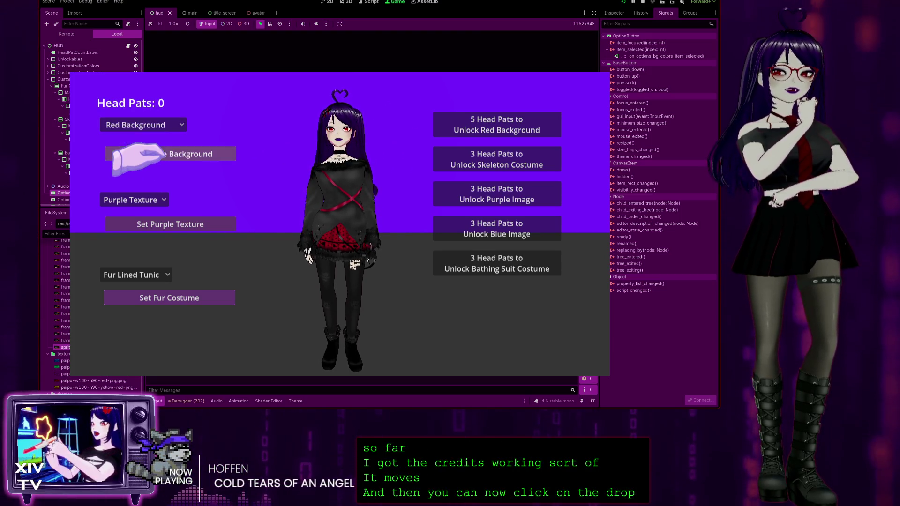
{"action": "left_click", "coordinate": [120, 275]}
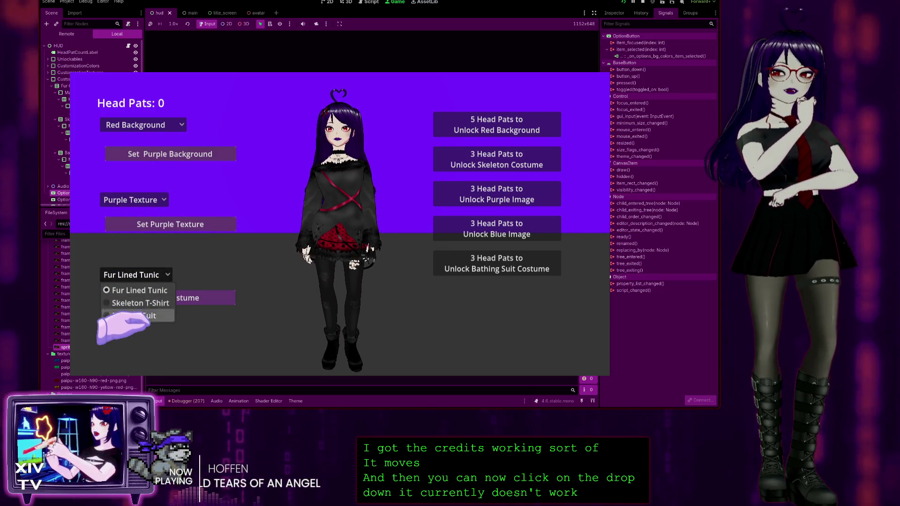
{"action": "left_click", "coordinate": [134, 304]}
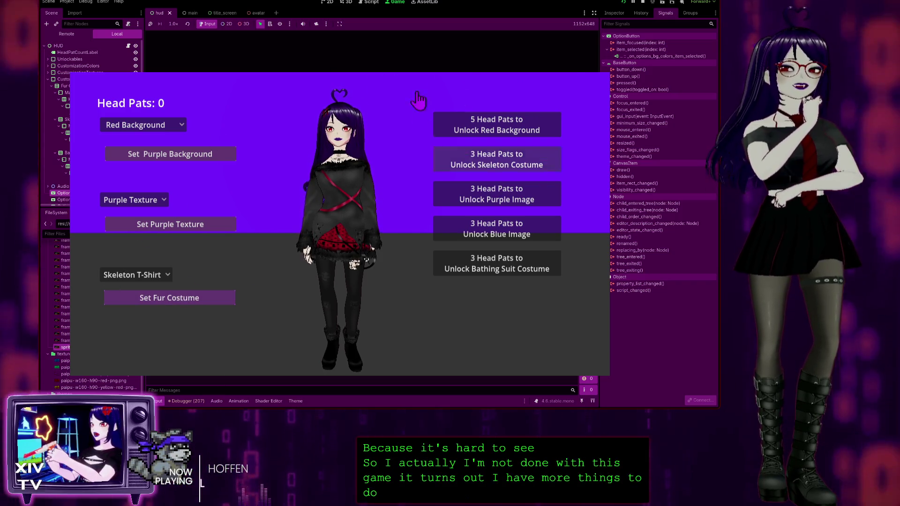
Step: Pat the avatar's head twice, open the pause menu, and quit back to the editor
{"action": "left_click", "coordinate": [332, 104]}
{"action": "left_click", "coordinate": [331, 104]}
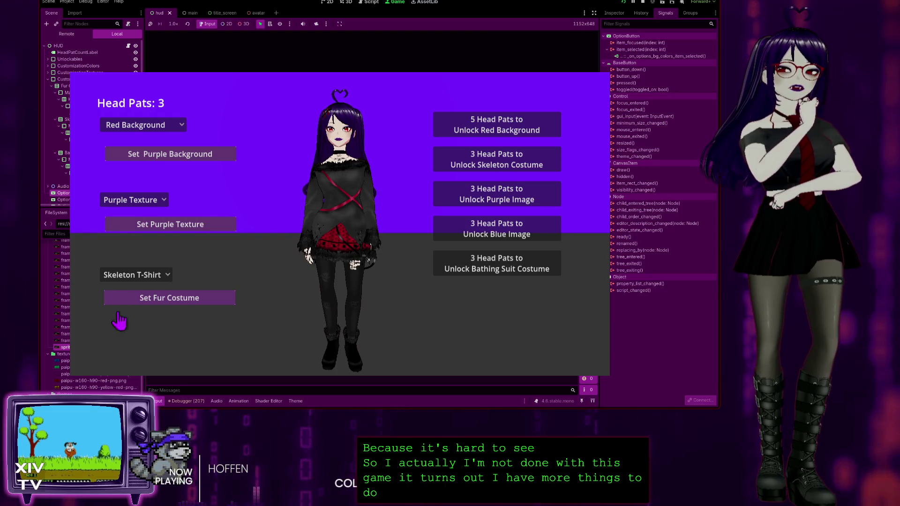
{"action": "key", "text": "Escape"}
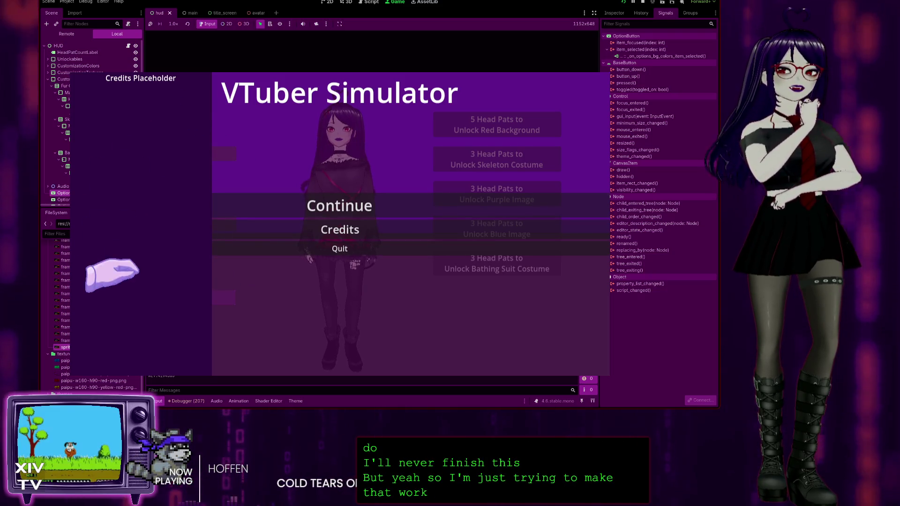
{"action": "left_click", "coordinate": [340, 248]}
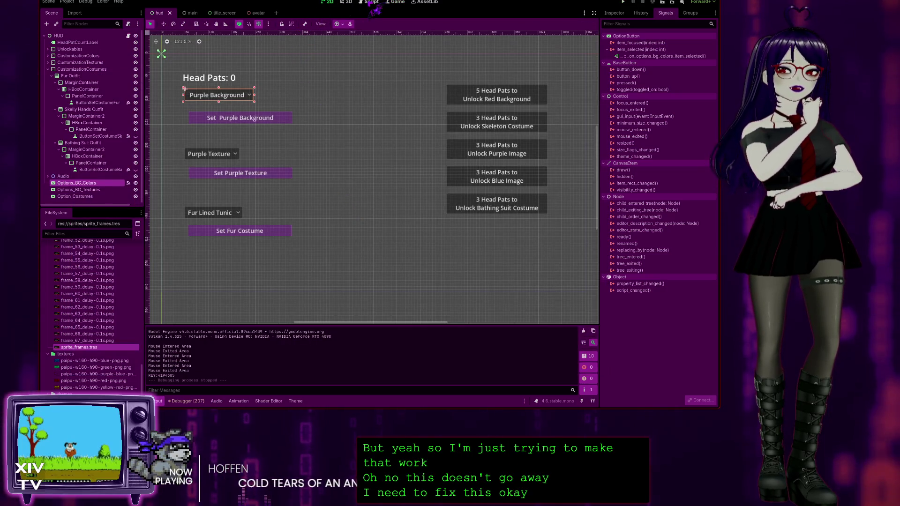
Step: Open title_screen.gd from the title_screen scene and go to the credits comment on line 48
{"action": "left_click", "coordinate": [371, 2]}
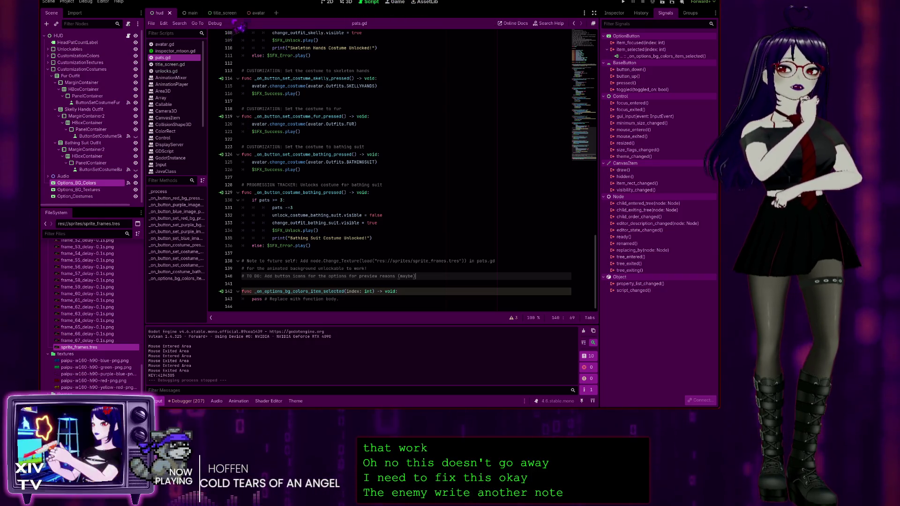
{"action": "left_click", "coordinate": [221, 13]}
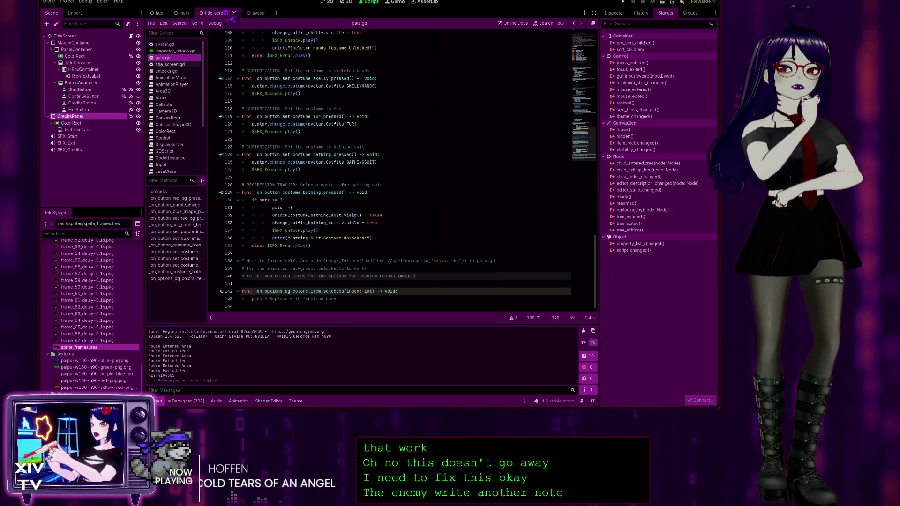
{"action": "left_click", "coordinate": [174, 65]}
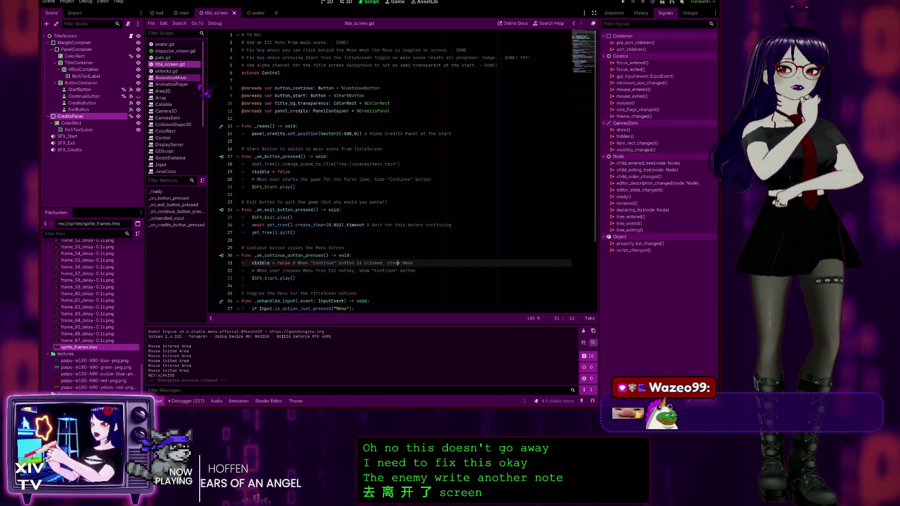
{"action": "scroll", "coordinate": [471, 152], "scroll_direction": "down", "scroll_amount": 3}
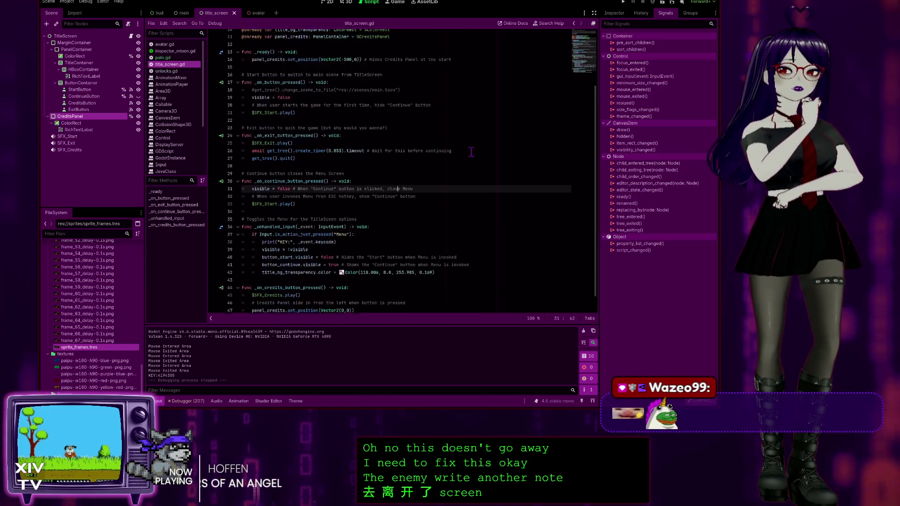
{"action": "scroll", "coordinate": [471, 151], "scroll_direction": "down", "scroll_amount": 1}
{"action": "scroll", "coordinate": [468, 159], "scroll_direction": "down", "scroll_amount": 2}
{"action": "scroll", "coordinate": [467, 161], "scroll_direction": "up", "scroll_amount": 2}
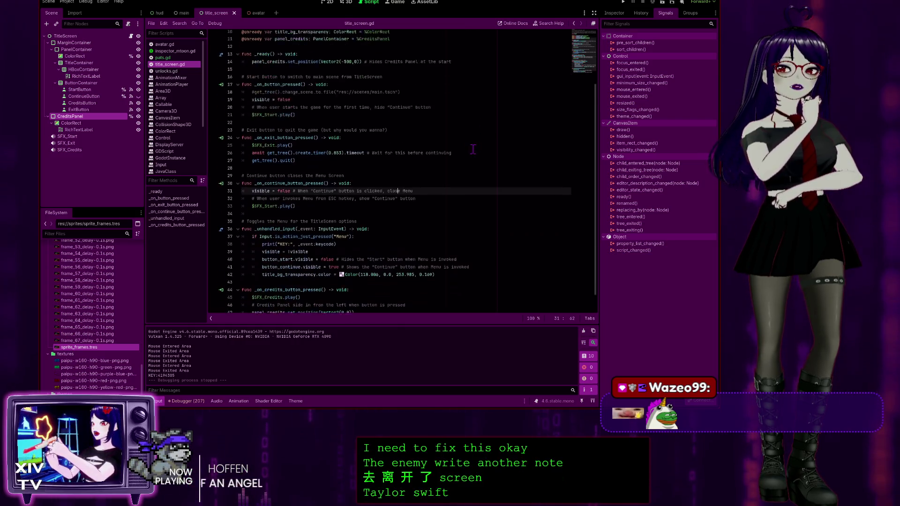
{"action": "left_click", "coordinate": [424, 301]}
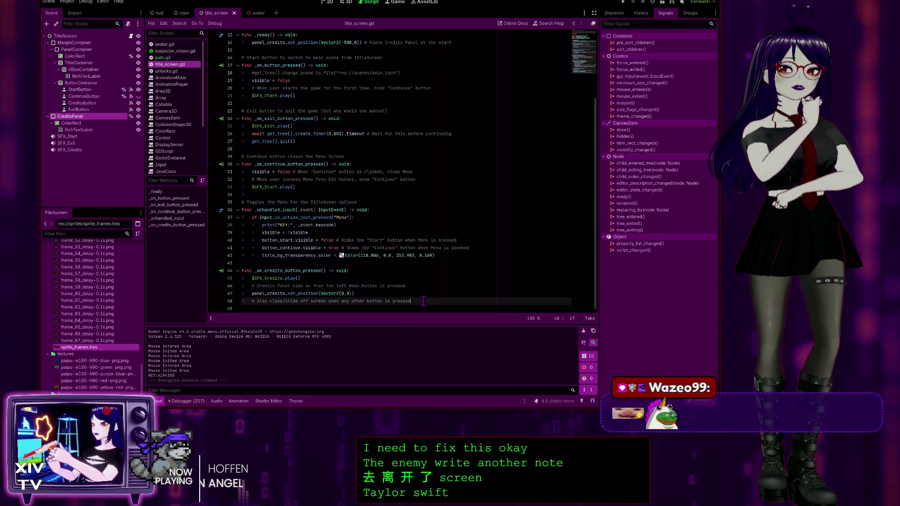
Step: Change the line-48 comment to 'TO DO: Close/slide off screen when any other button is pressed', save, and reopen pats.gd
{"action": "double_click", "coordinate": [259, 301]}
{"action": "type", "text": "TO DO:"}
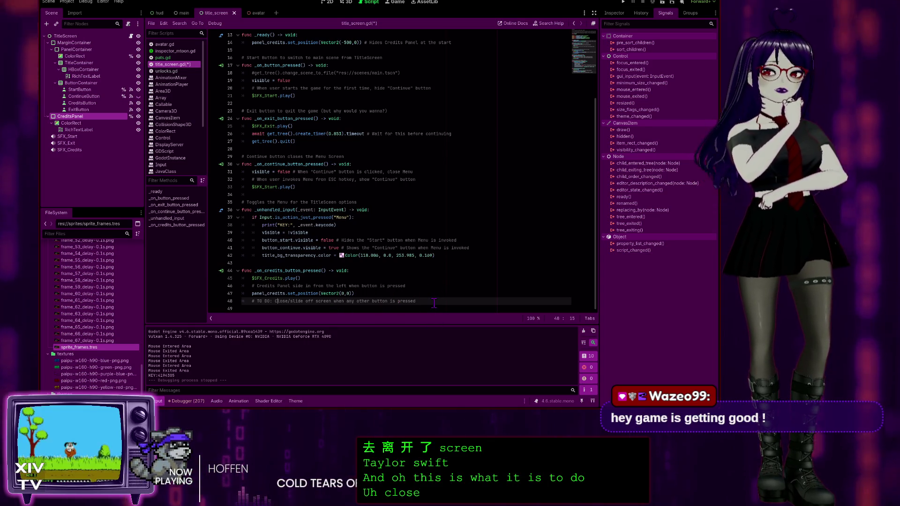
{"action": "left_click", "coordinate": [433, 301]}
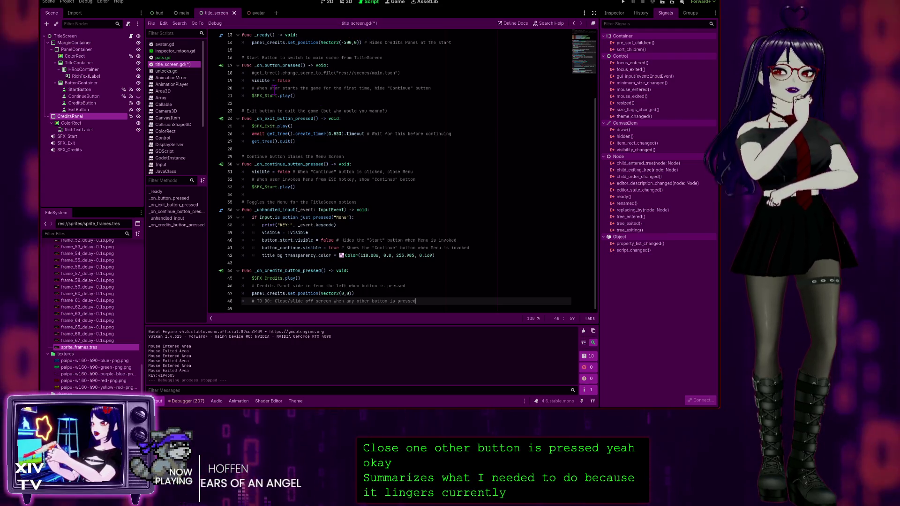
{"action": "key", "text": "ctrl+s"}
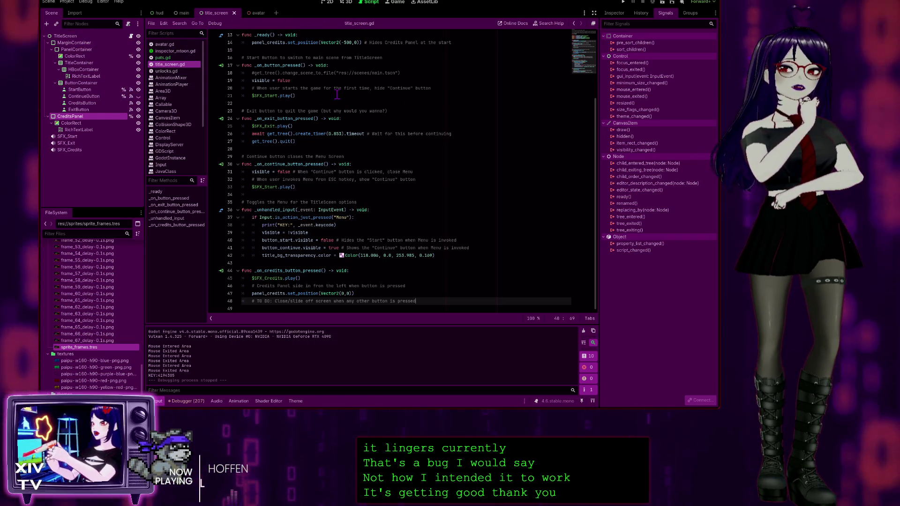
{"action": "left_click", "coordinate": [178, 58]}
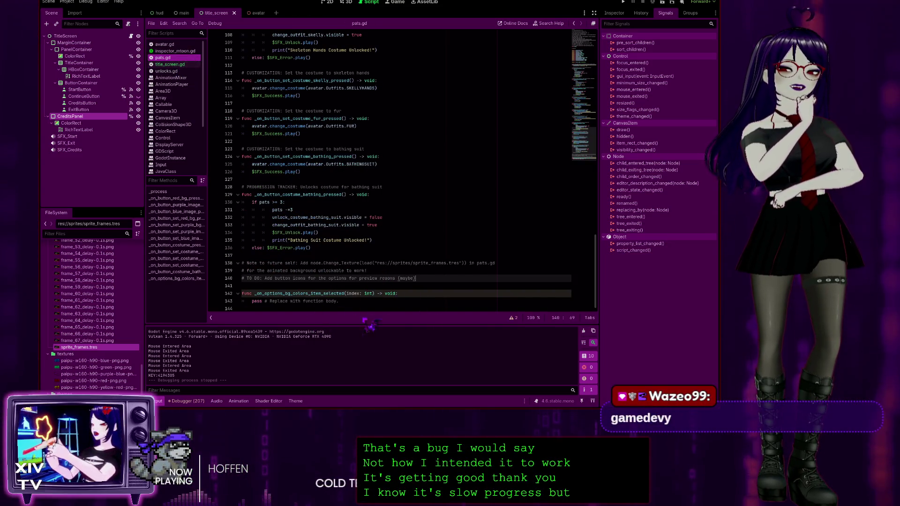
{"action": "left_click", "coordinate": [368, 307]}
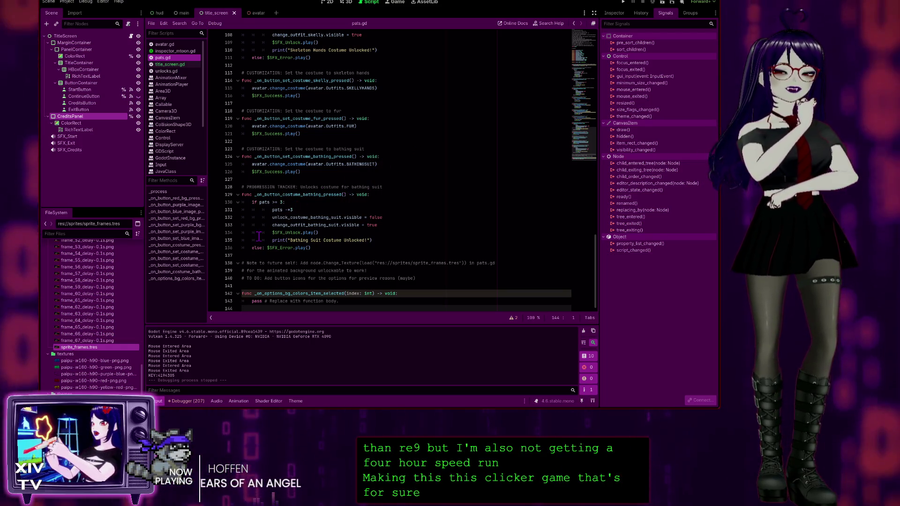
{"action": "left_click", "coordinate": [366, 299]}
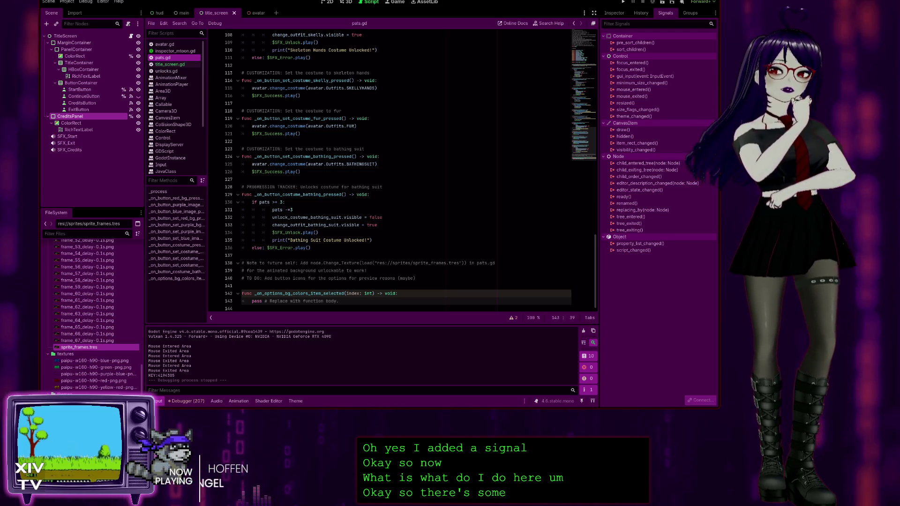
{"action": "left_click_drag", "start_coordinate": [345, 301], "coordinate": [248, 301]}
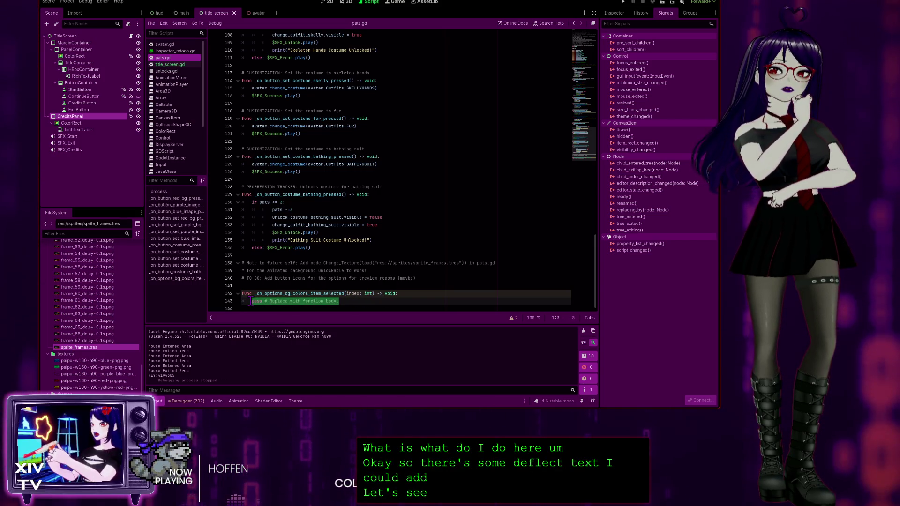
Step: Replace pass with print("Selected item at index: " + str(index)) in the background dropdown handler
{"action": "type", "text": "print"}
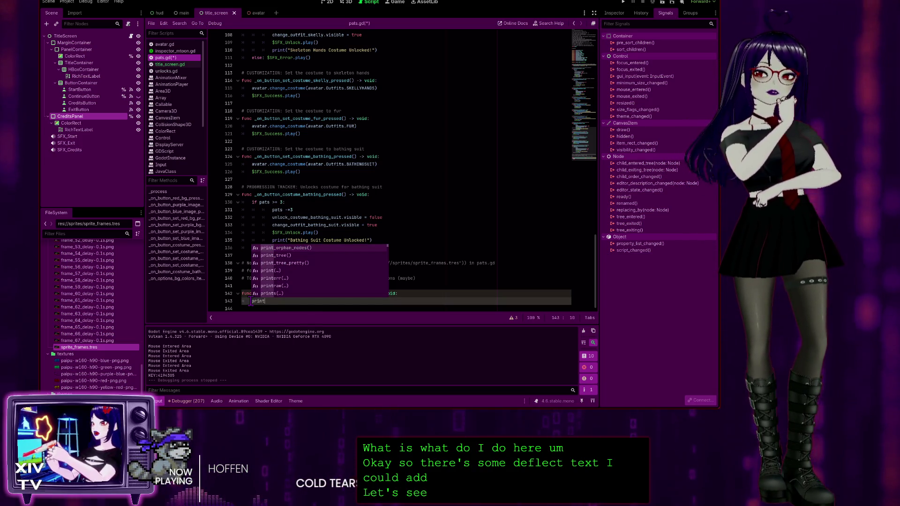
{"action": "type", "text": "("}
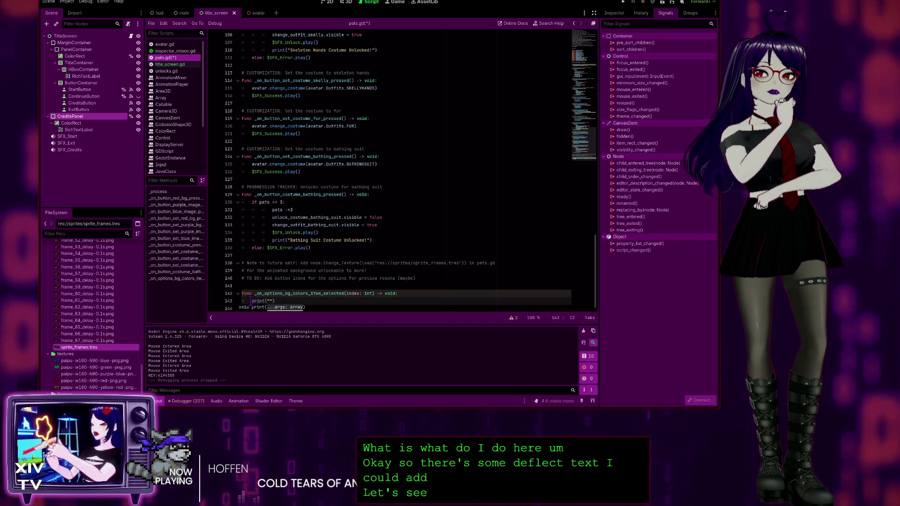
{"action": "type", "text": "Se"}
{"action": "type", "text": "lected"}
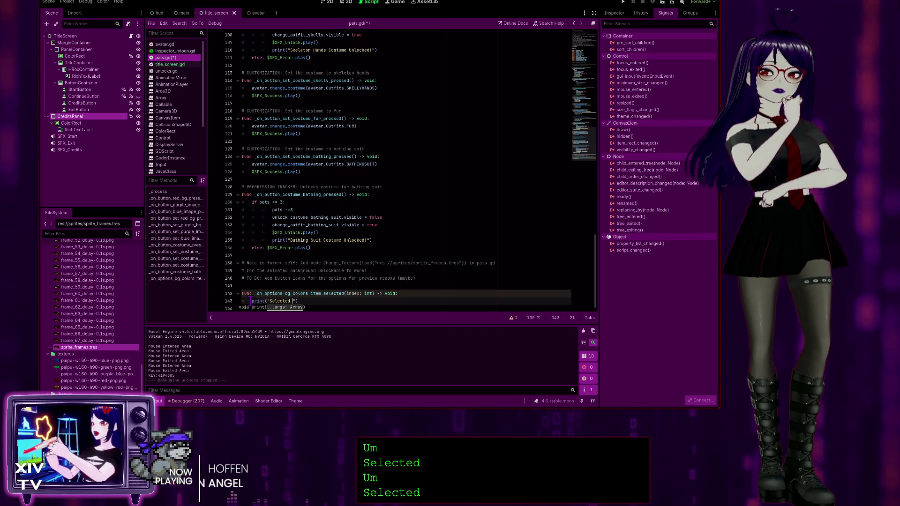
{"action": "type", "text": "item at ind"}
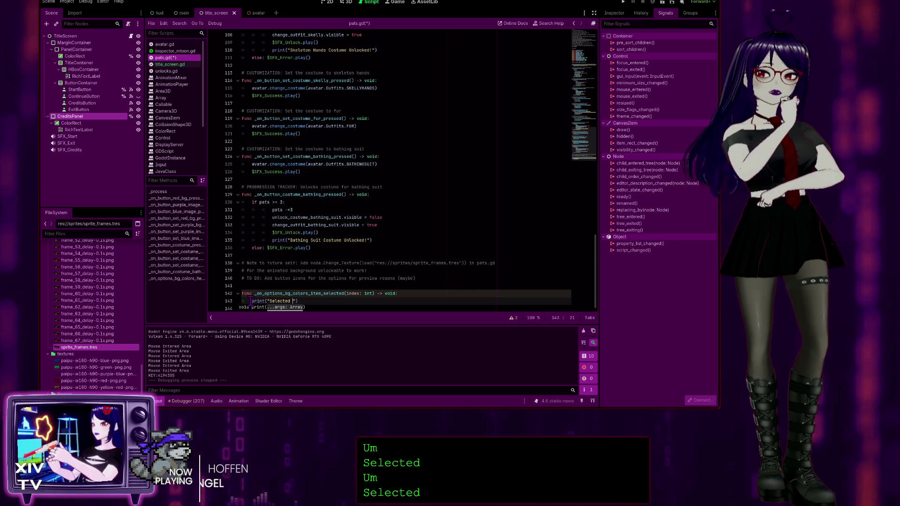
{"action": "type", "text": "ex:"}
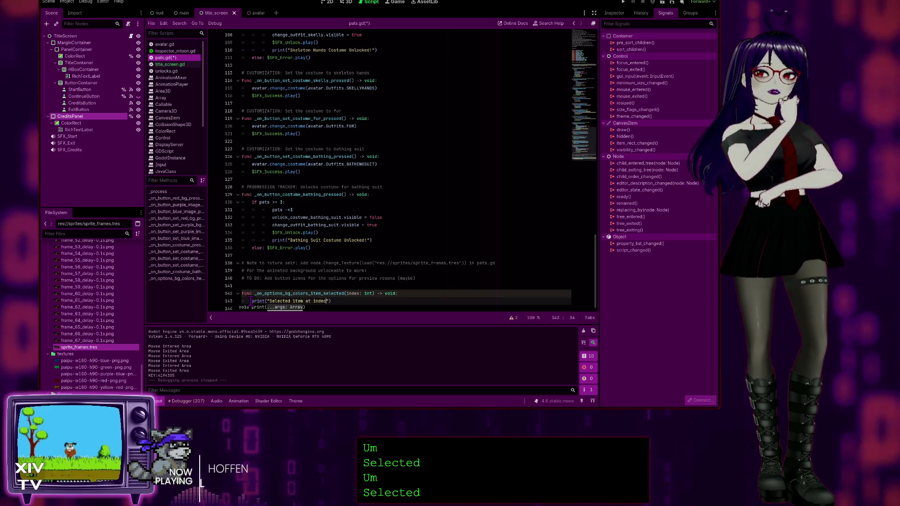
{"action": "type", "text": " \" + s"}
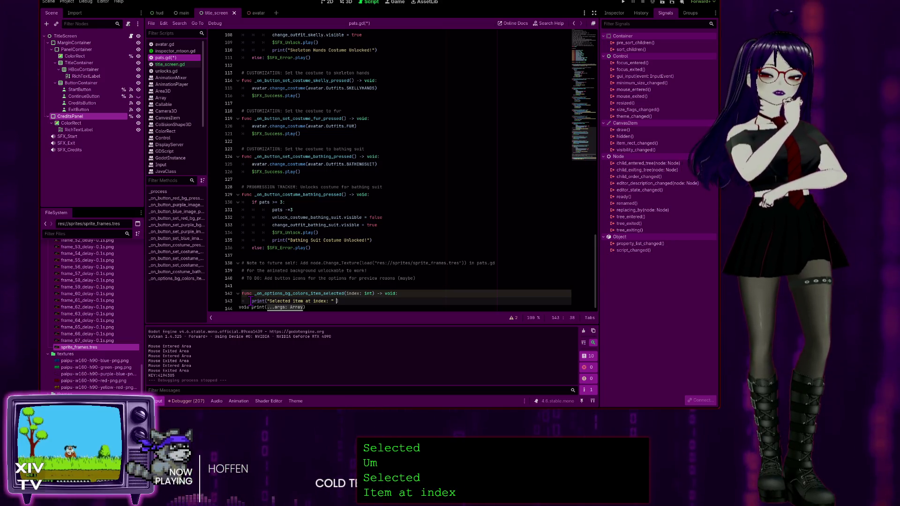
{"action": "type", "text": "tr"}
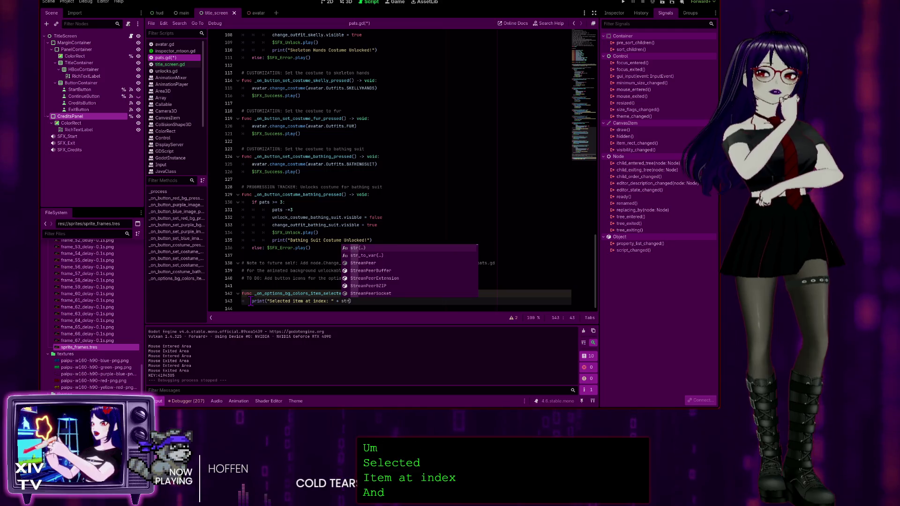
{"action": "type", "text": "("}
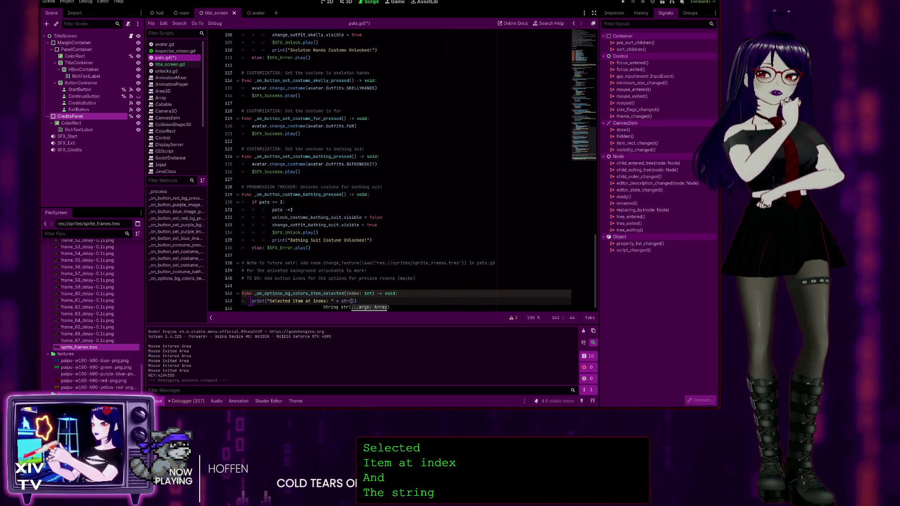
{"action": "type", "text": "in"}
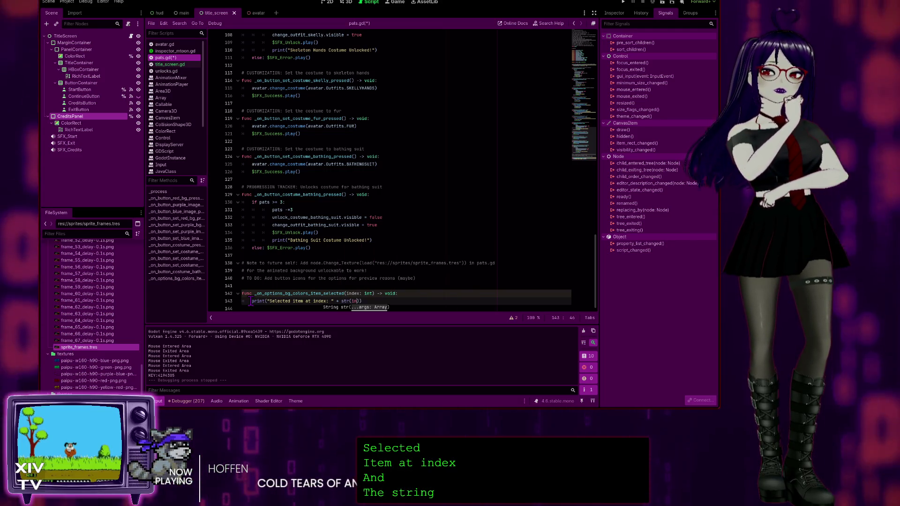
{"action": "type", "text": "dex"}
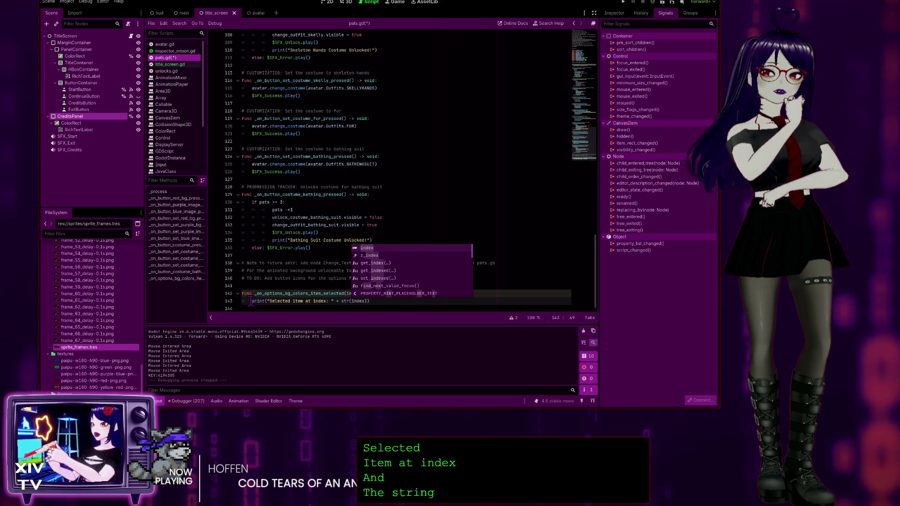
{"action": "key", "text": "Escape"}
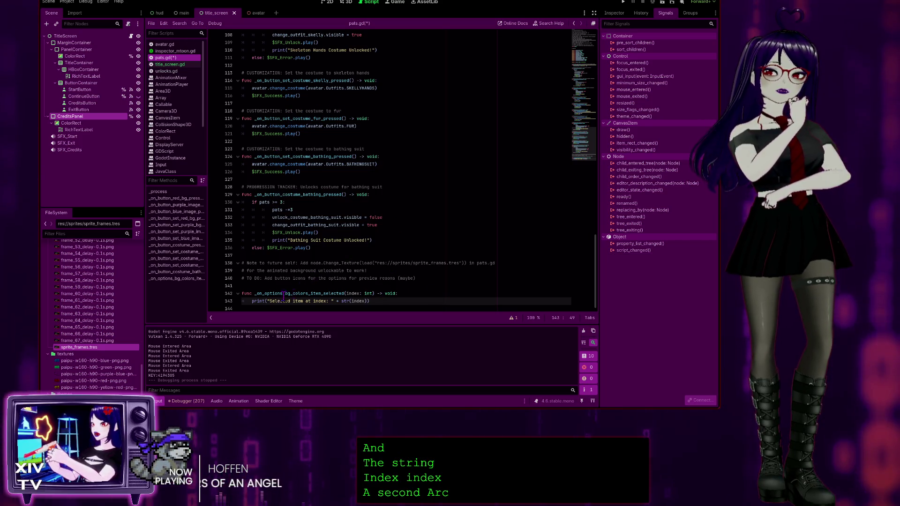
{"action": "left_click", "coordinate": [316, 286]}
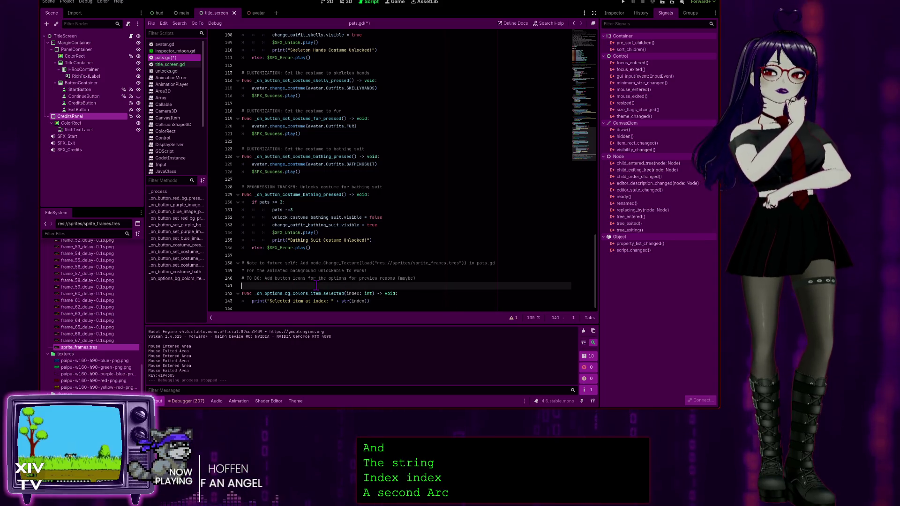
{"action": "scroll", "coordinate": [280, 209], "scroll_direction": "up", "scroll_amount": 20}
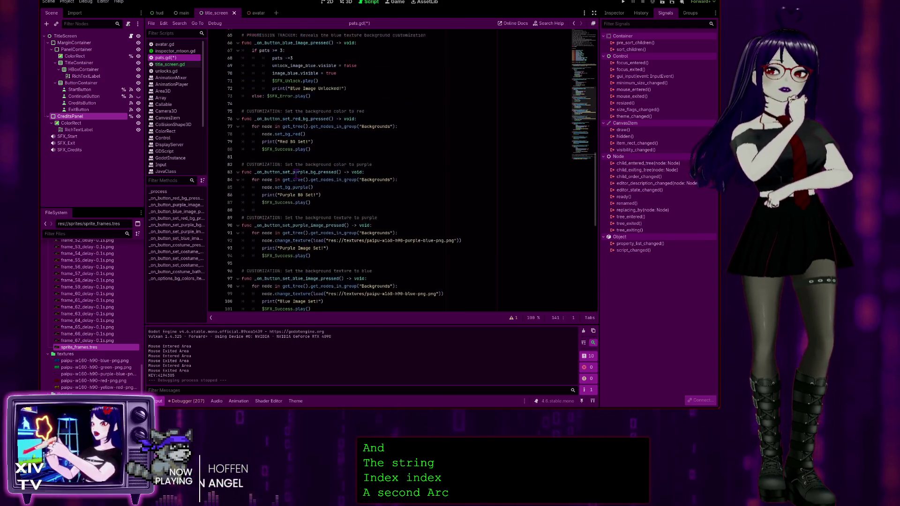
{"action": "scroll", "coordinate": [290, 188], "scroll_direction": "up", "scroll_amount": 8}
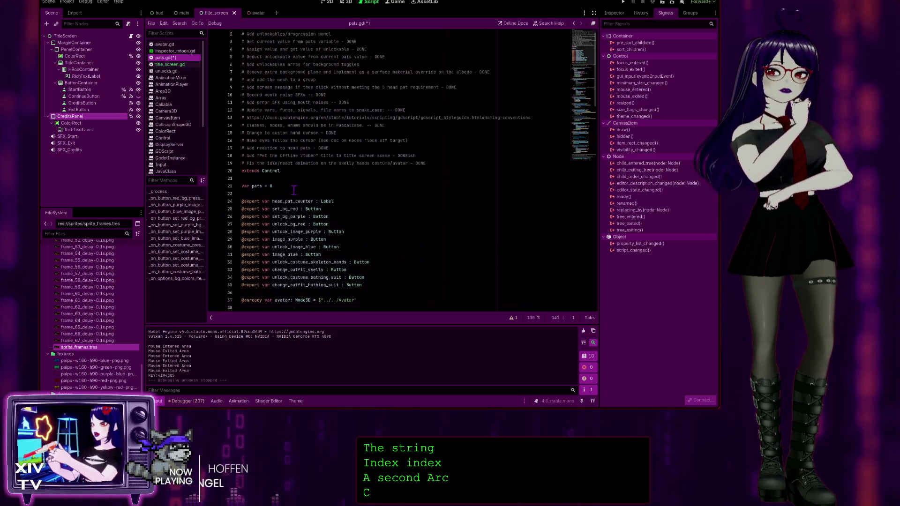
Step: Look over the red background unlock code, then return to the end of the handler's print line
{"action": "scroll", "coordinate": [281, 221], "scroll_direction": "down", "scroll_amount": 5}
{"action": "scroll", "coordinate": [277, 225], "scroll_direction": "up", "scroll_amount": 4}
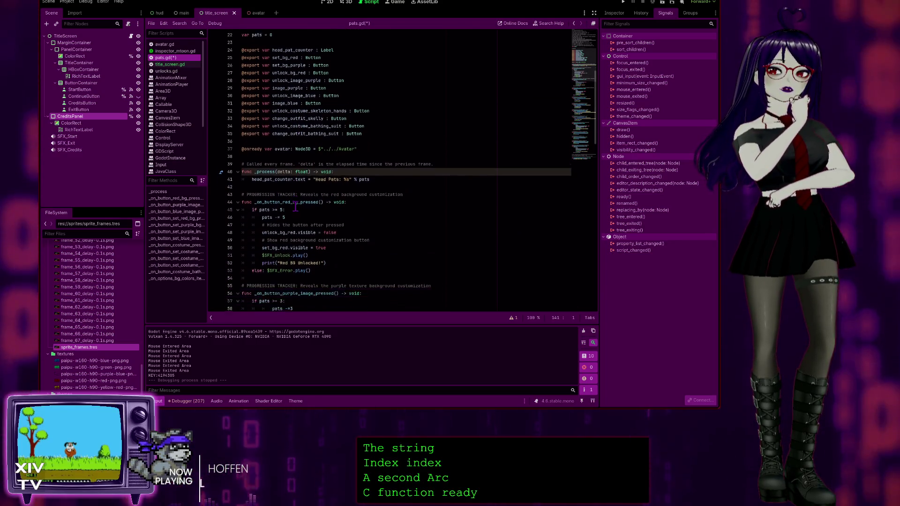
{"action": "scroll", "coordinate": [256, 165], "scroll_direction": "down", "scroll_amount": 6}
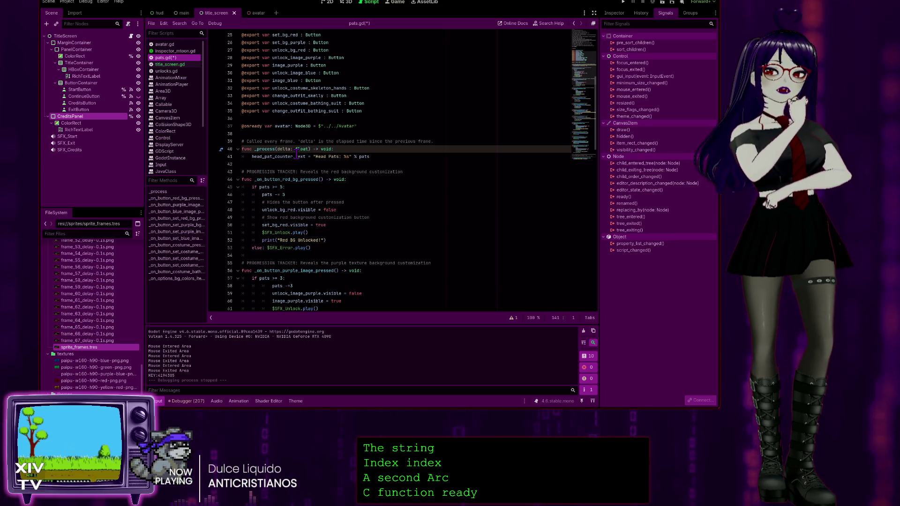
{"action": "left_click", "coordinate": [498, 197]}
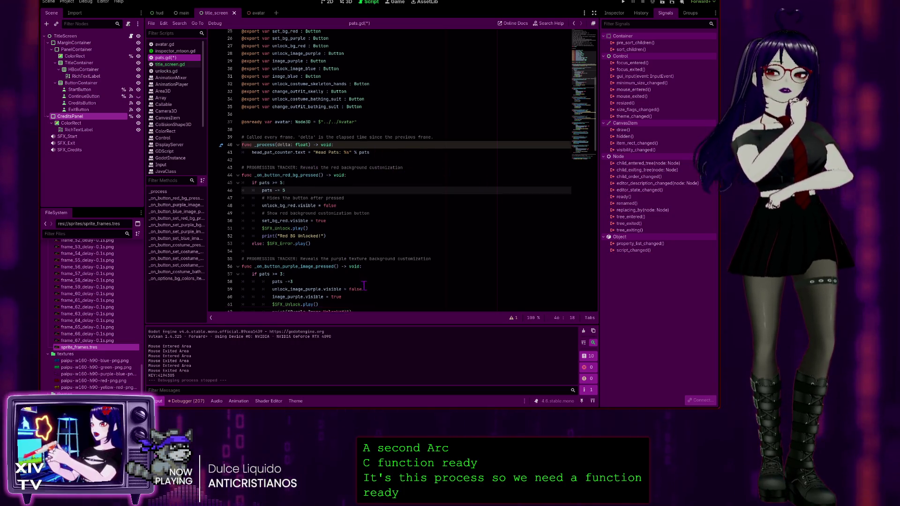
{"action": "scroll", "coordinate": [377, 160], "scroll_direction": "down", "scroll_amount": 12}
{"action": "scroll", "coordinate": [302, 305], "scroll_direction": "down", "scroll_amount": 15}
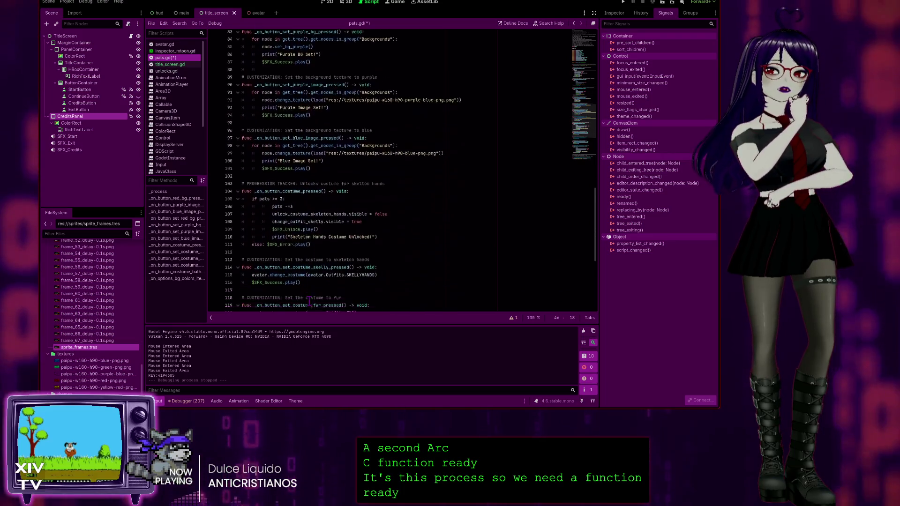
{"action": "left_click", "coordinate": [400, 302]}
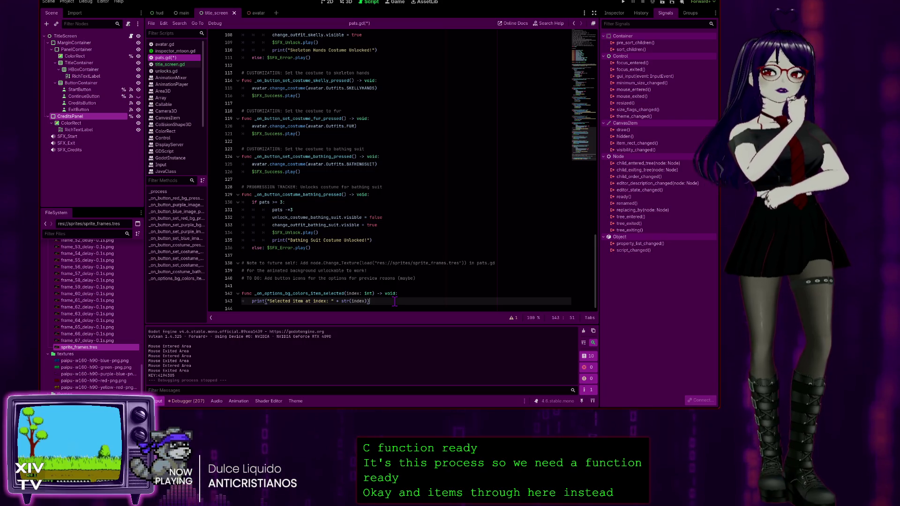
Step: Start a second handler line reading print("Selected item: " +, leaving the value unfinished
{"action": "key", "text": "Return"}
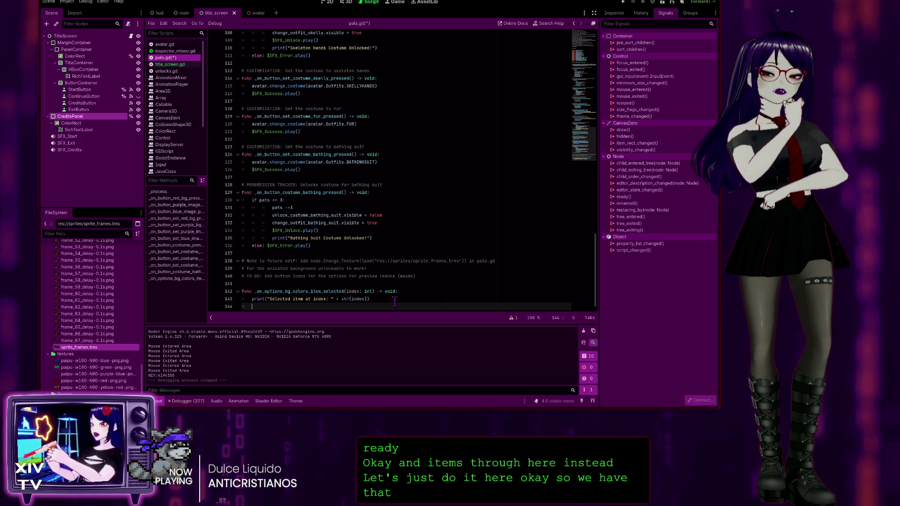
{"action": "type", "text": "prin"}
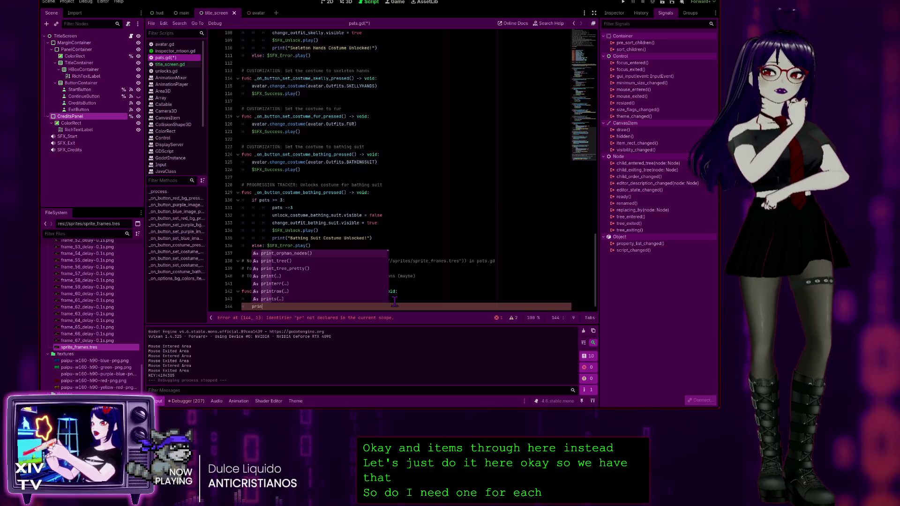
{"action": "type", "text": "t("}
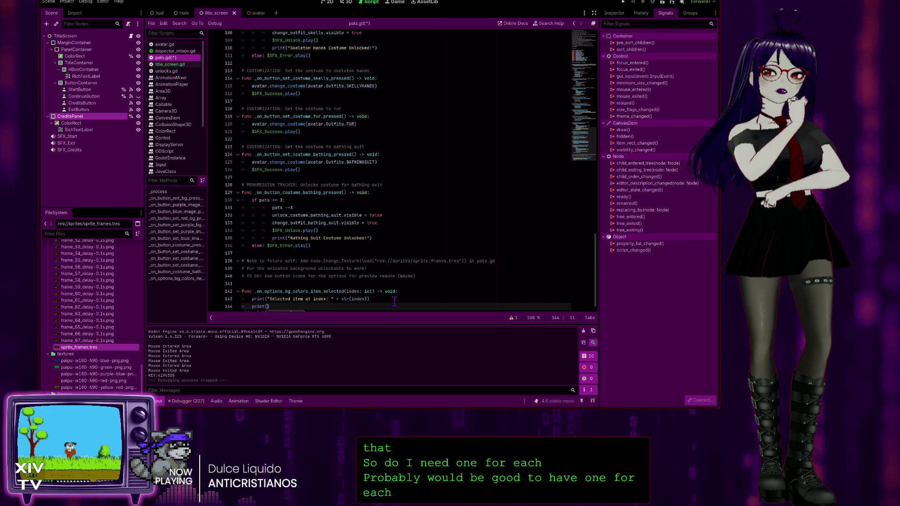
{"action": "type", "text": "\""}
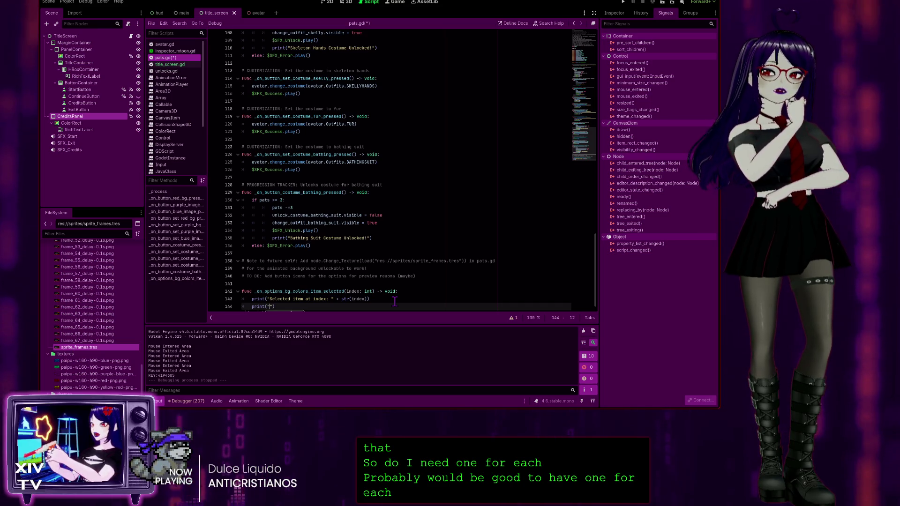
{"action": "type", "text": "Select"}
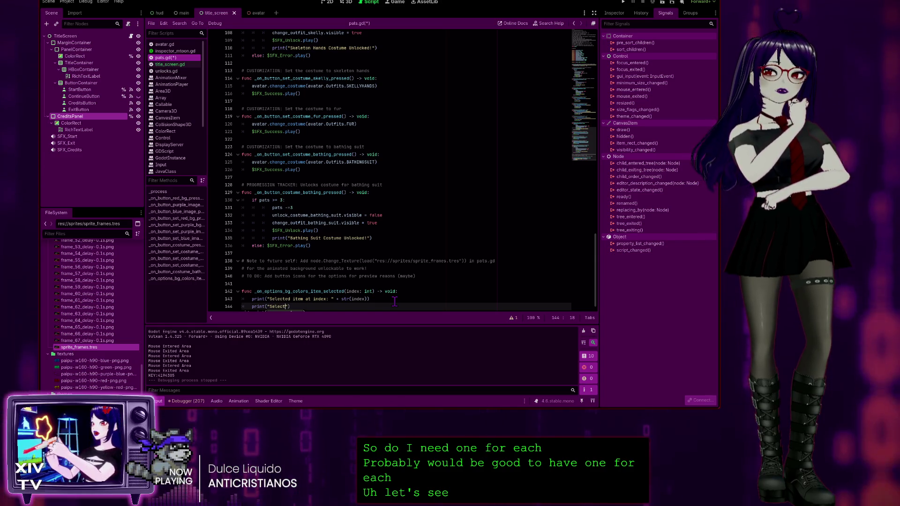
{"action": "type", "text": "em at"}
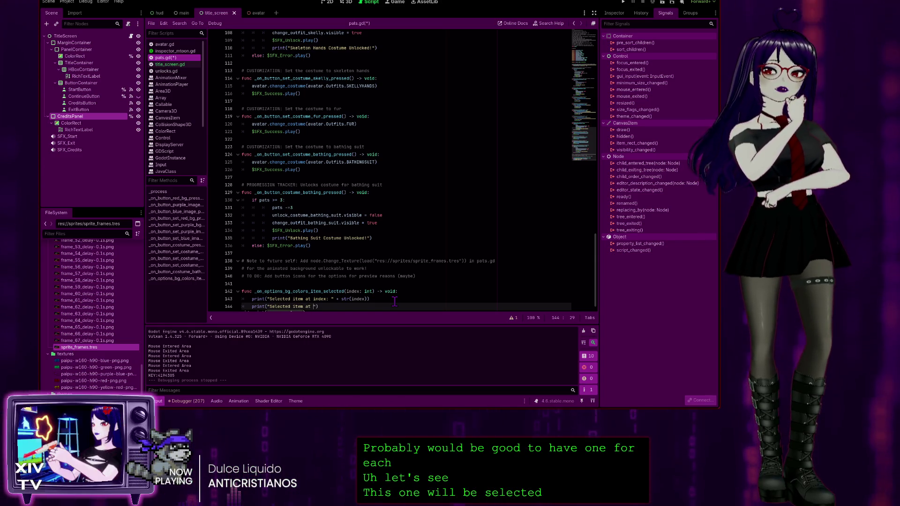
{"action": "key", "text": "BackSpace"}
{"action": "key", "text": "BackSpace"}
{"action": "key", "text": "BackSpace"}
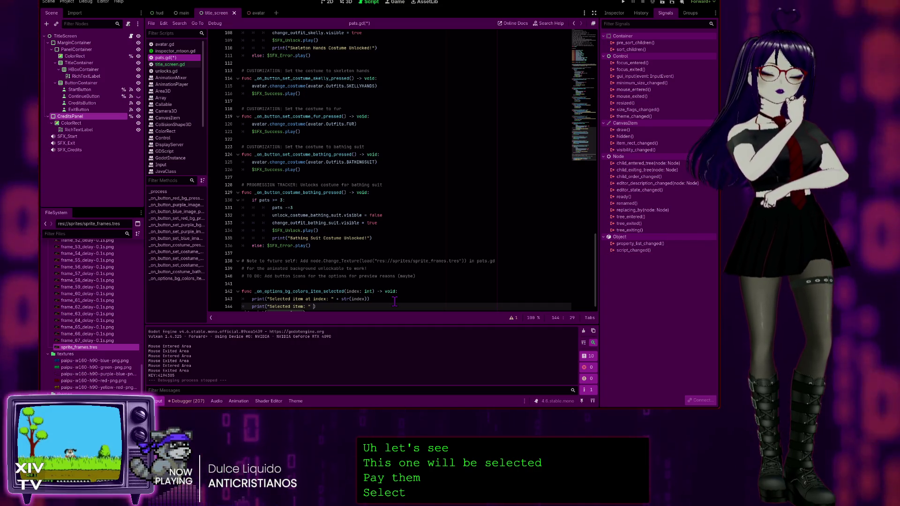
{"action": "type", "text": "+ \""}
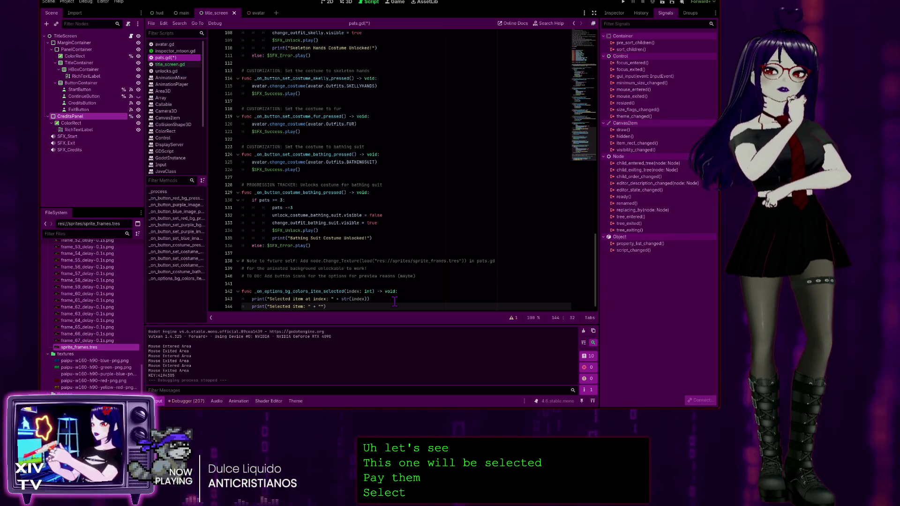
{"action": "key", "text": "BackSpace"}
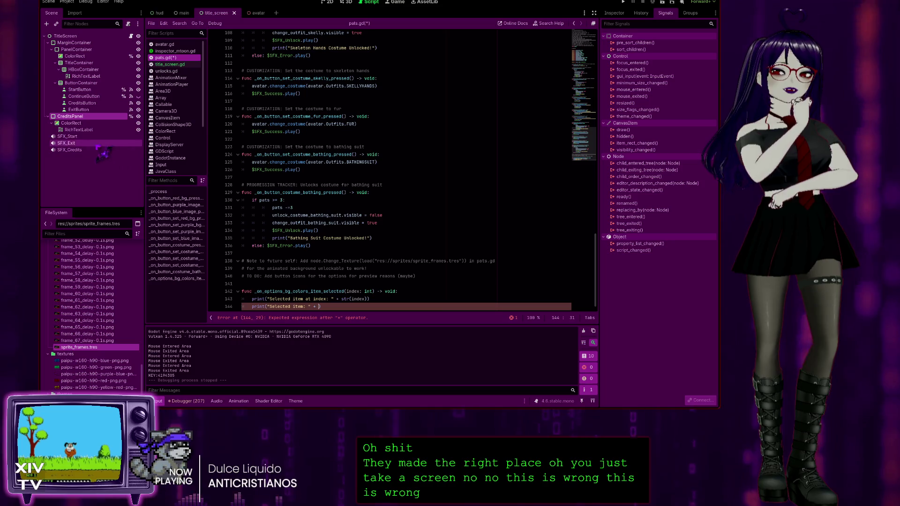
{"action": "mouse_move", "coordinate": [180, 66]}
{"action": "left_mouse_down"}
{"action": "mouse_move", "coordinate": [159, 14]}
{"action": "mouse_move", "coordinate": [105, 196]}
{"action": "mouse_move", "coordinate": [317, 229]}
{"action": "left_mouse_up"}
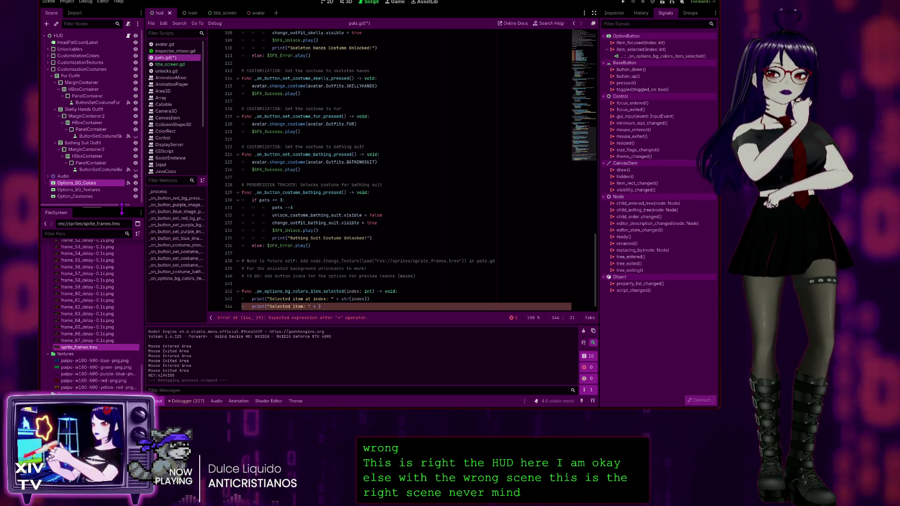
{"action": "scroll", "coordinate": [308, 176], "scroll_direction": "up", "scroll_amount": 20}
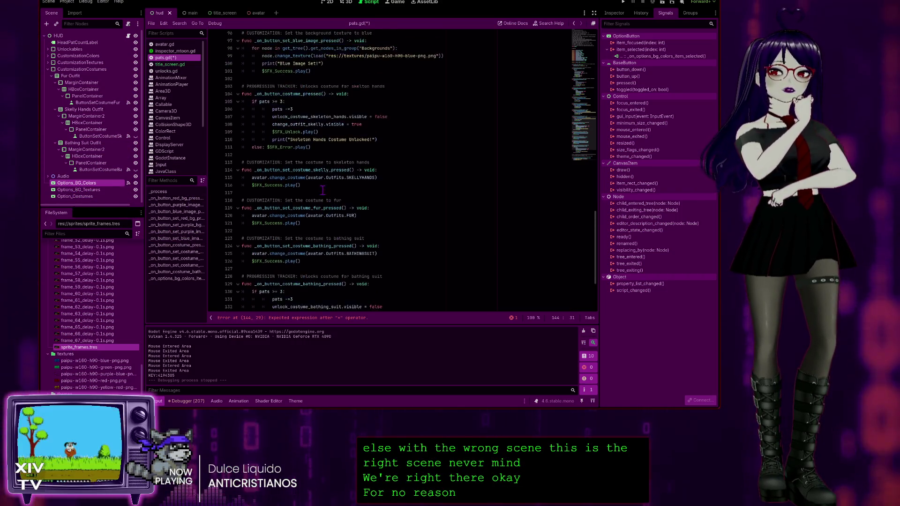
{"action": "scroll", "coordinate": [308, 176], "scroll_direction": "up", "scroll_amount": 7}
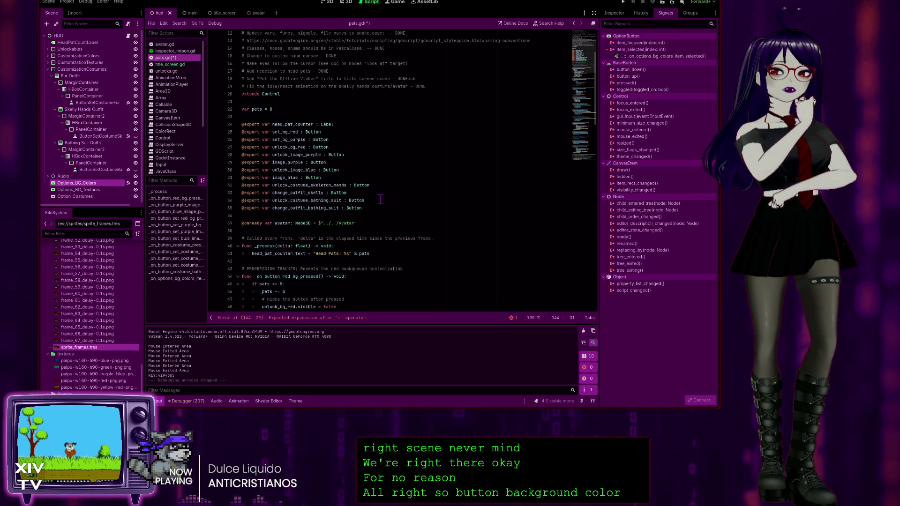
{"action": "scroll", "coordinate": [380, 200], "scroll_direction": "down", "scroll_amount": 12}
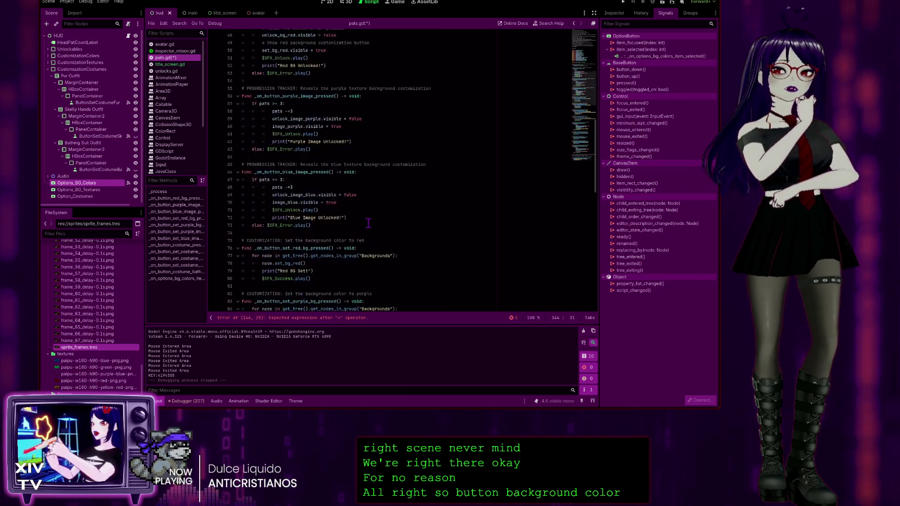
{"action": "scroll", "coordinate": [368, 223], "scroll_direction": "down", "scroll_amount": 20}
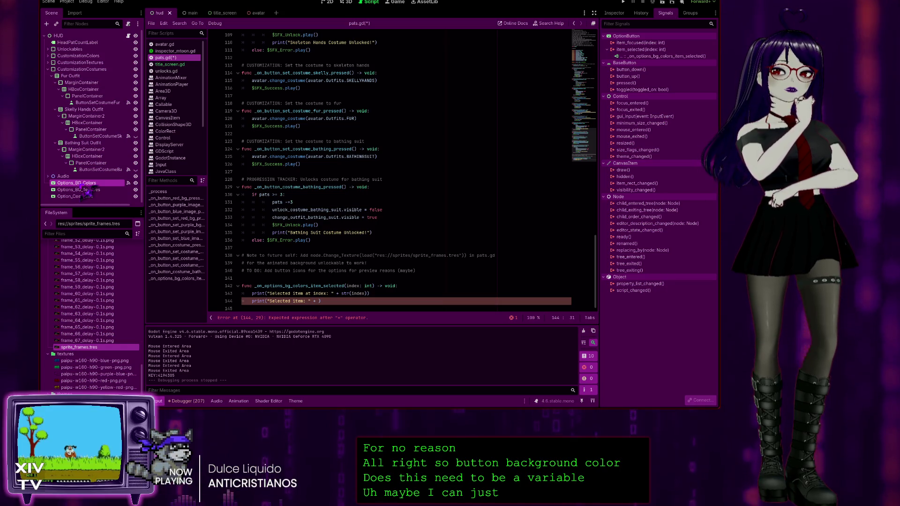
{"action": "mouse_move", "coordinate": [87, 192]}
{"action": "left_mouse_down"}
{"action": "mouse_move", "coordinate": [315, 304]}
{"action": "mouse_move", "coordinate": [108, 188]}
{"action": "mouse_move", "coordinate": [321, 303]}
{"action": "left_mouse_up"}
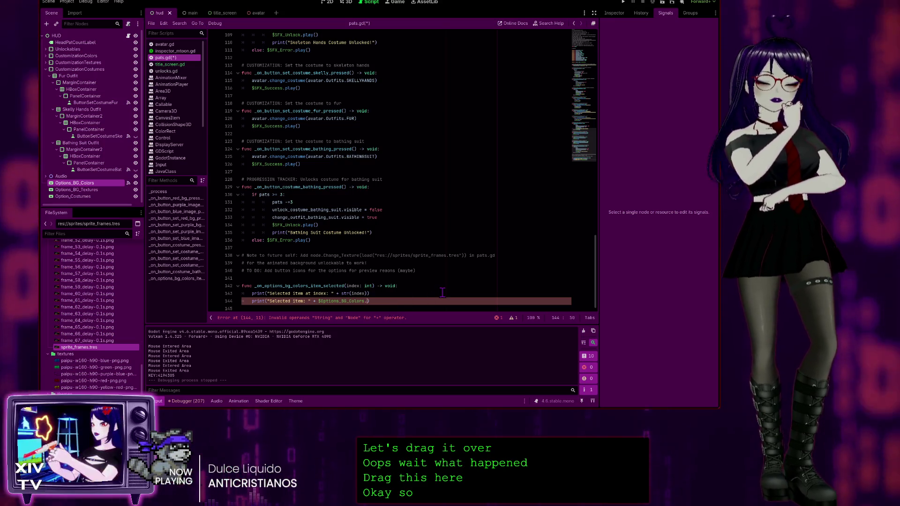
Step: Complete line 144's print as $Options_BG_Colors.text and run the game
{"action": "type", "text": "."}
{"action": "type", "text": "te"}
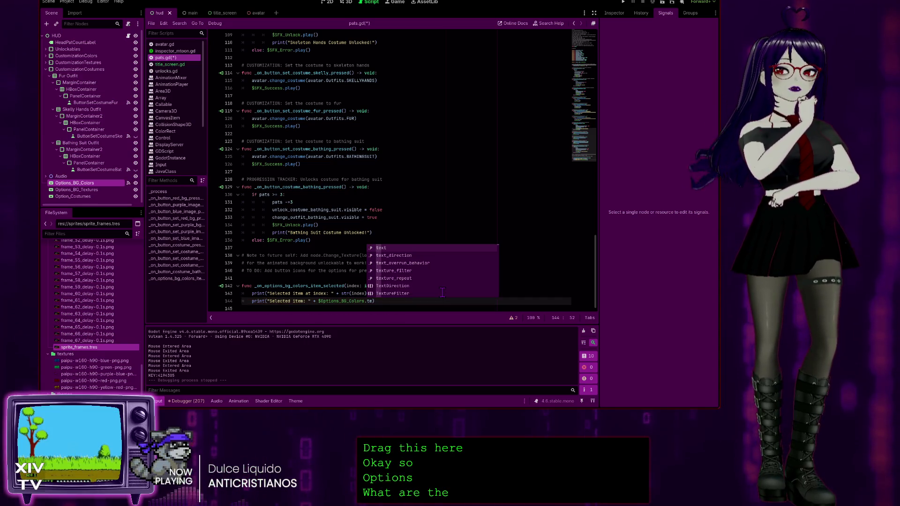
{"action": "key", "text": "Return"}
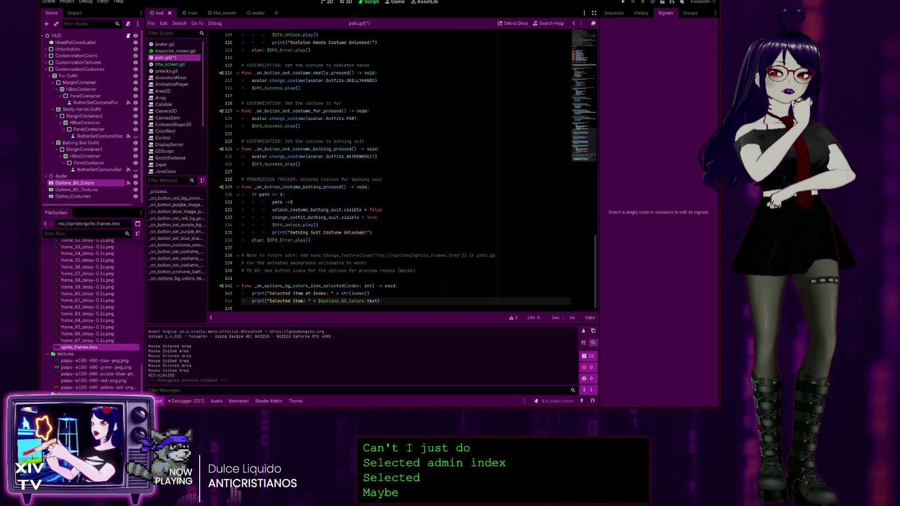
{"action": "key", "text": "F5"}
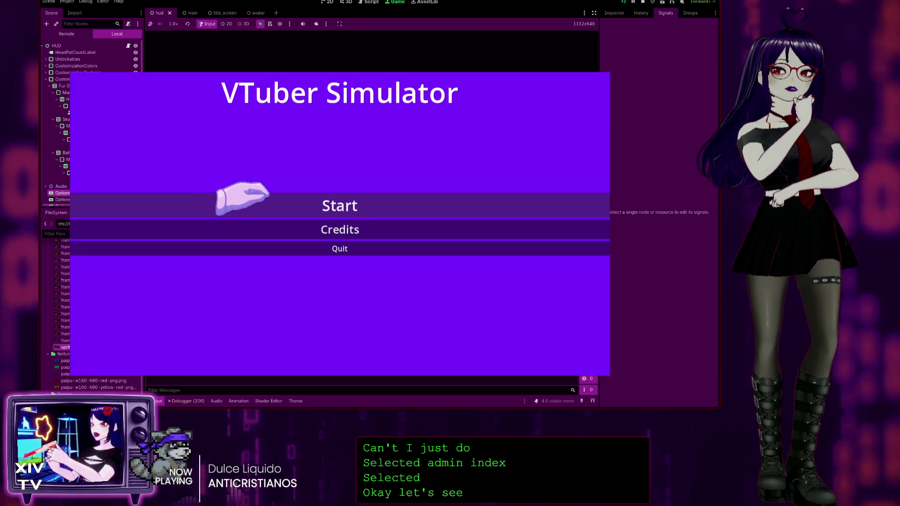
Step: Start the game, choose Red Background in the dropdown, then pause and quit
{"action": "left_click", "coordinate": [298, 197]}
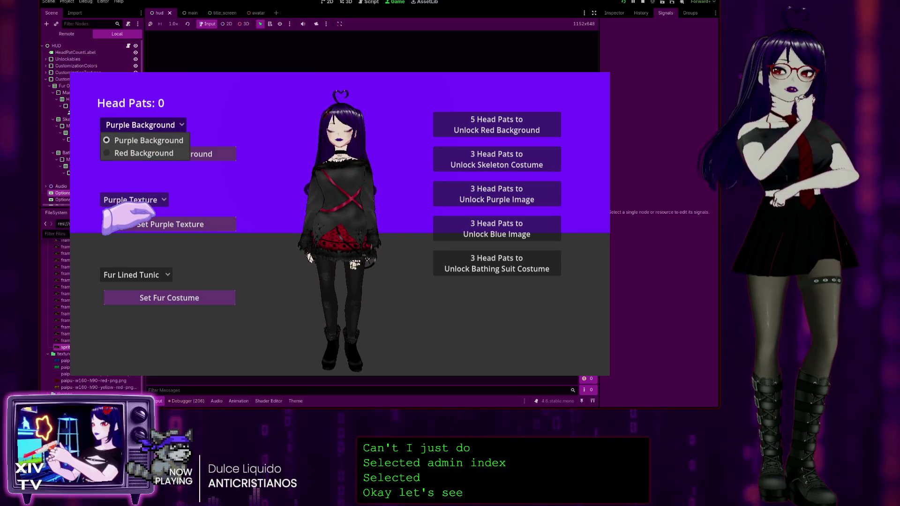
{"action": "left_click", "coordinate": [140, 153]}
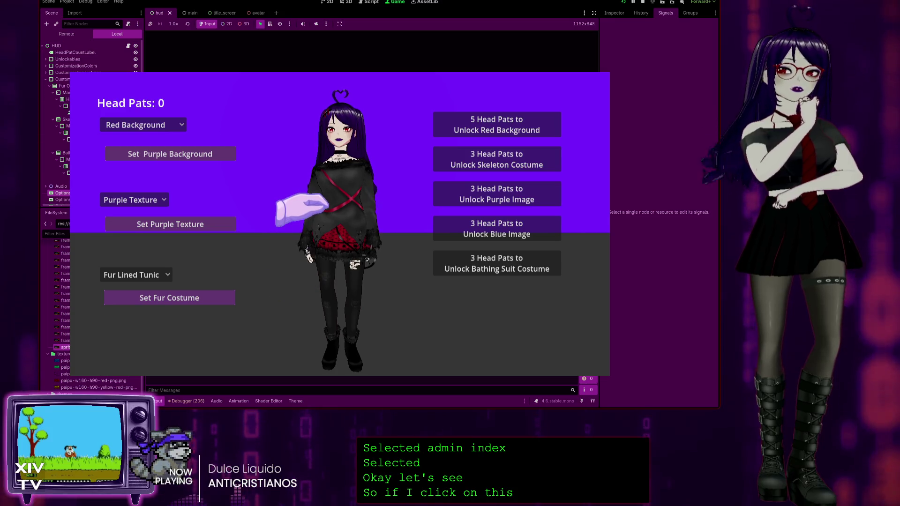
{"action": "key", "text": "Escape"}
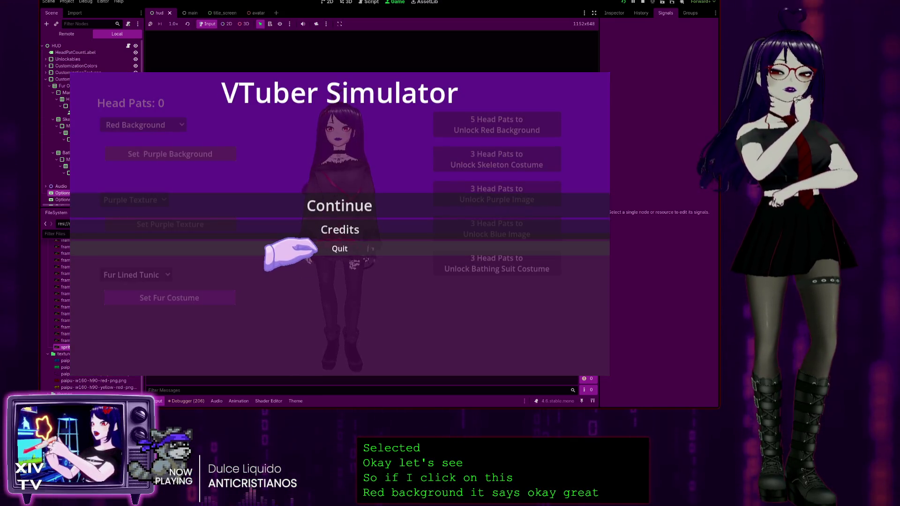
{"action": "left_click", "coordinate": [312, 251]}
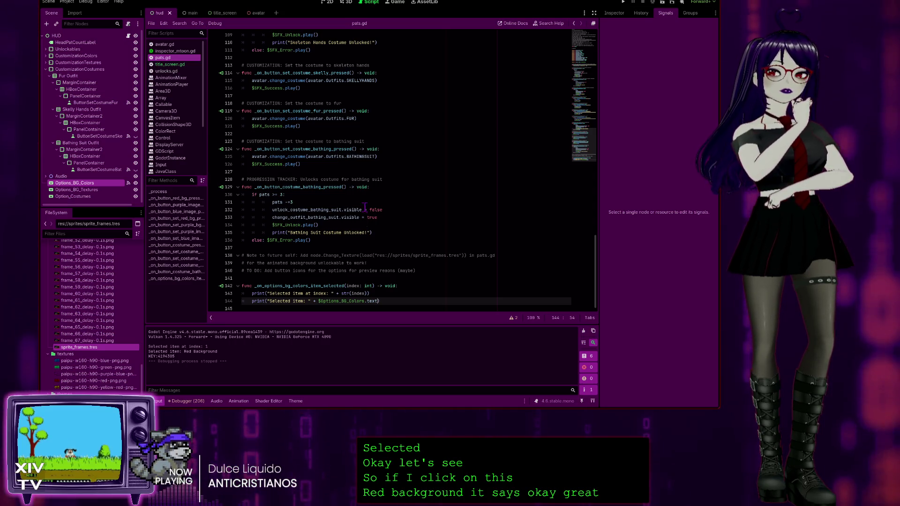
Step: Insert a double quote before 'at index' in line 143's print string
{"action": "left_click", "coordinate": [387, 294]}
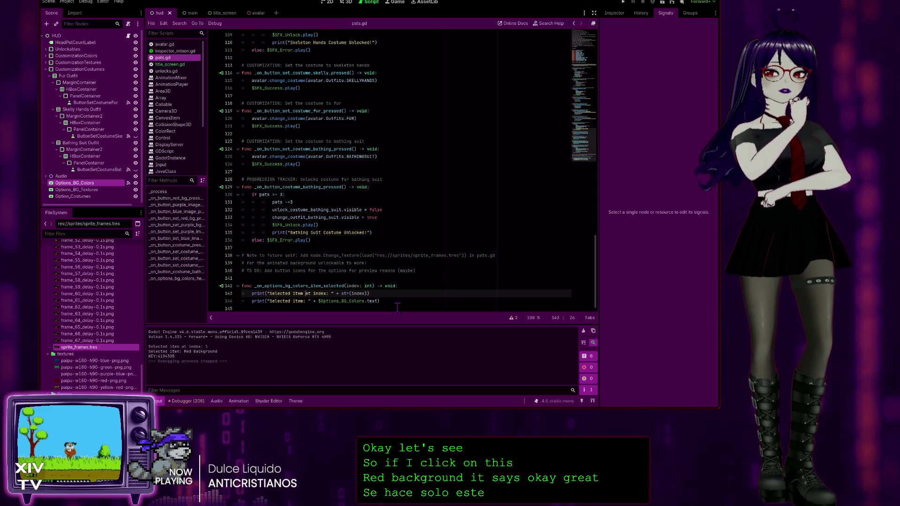
{"action": "type", "text": "\""}
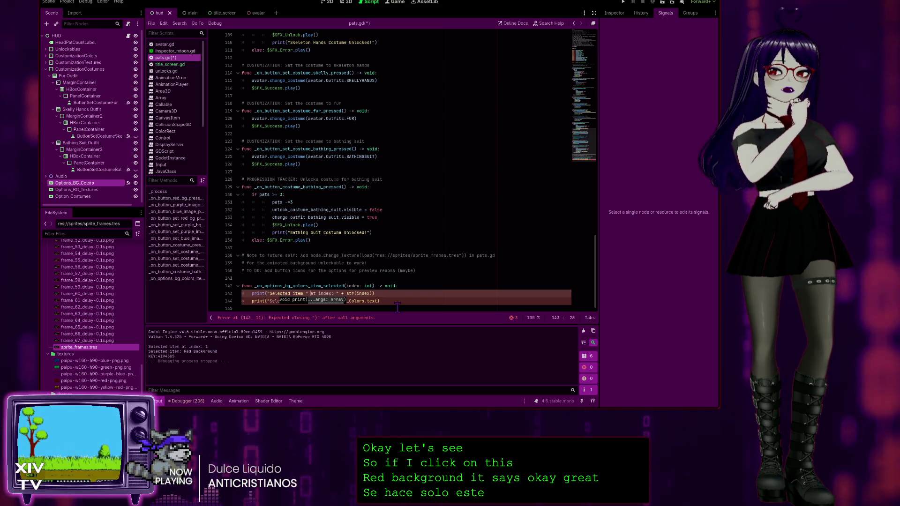
{"action": "left_click", "coordinate": [420, 302]}
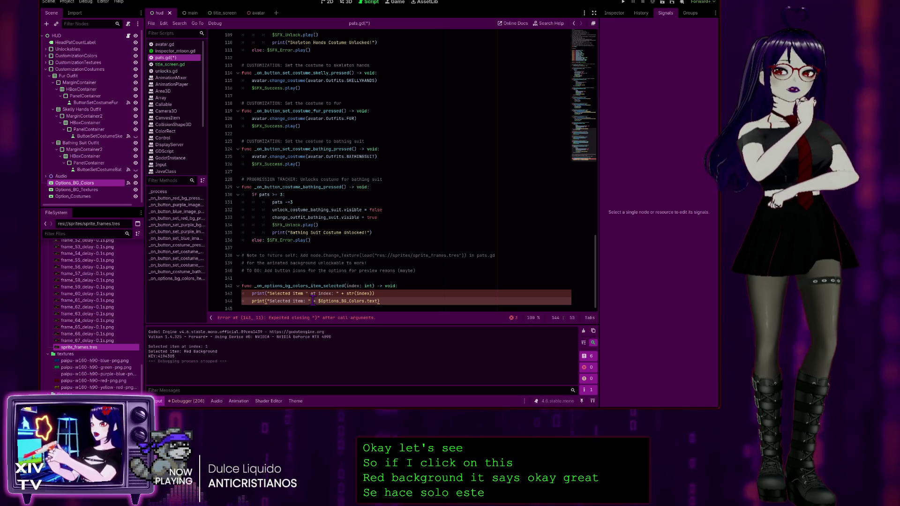
Step: Select the $Options_BG_Colors expression on line 144, revisit lines 142–143, and rerun the game
{"action": "left_click_drag", "start_coordinate": [313, 301], "coordinate": [373, 301]}
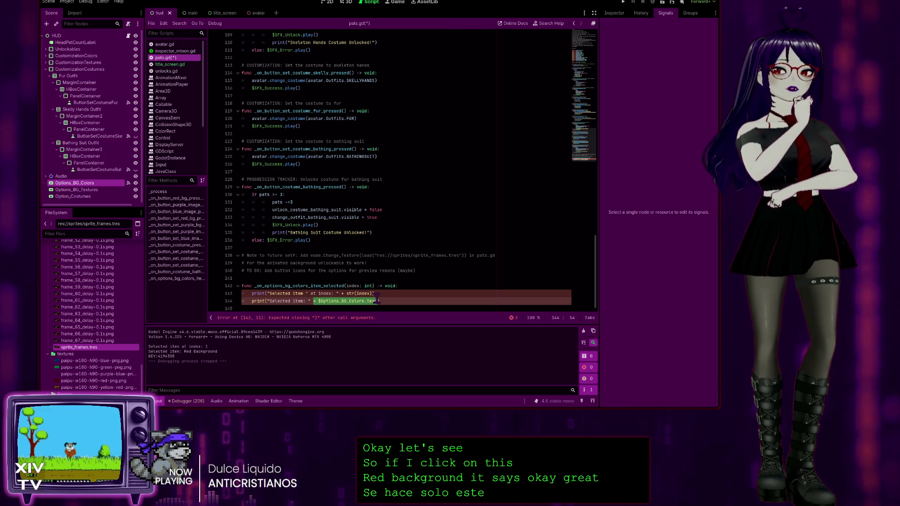
{"action": "left_click", "coordinate": [318, 286]}
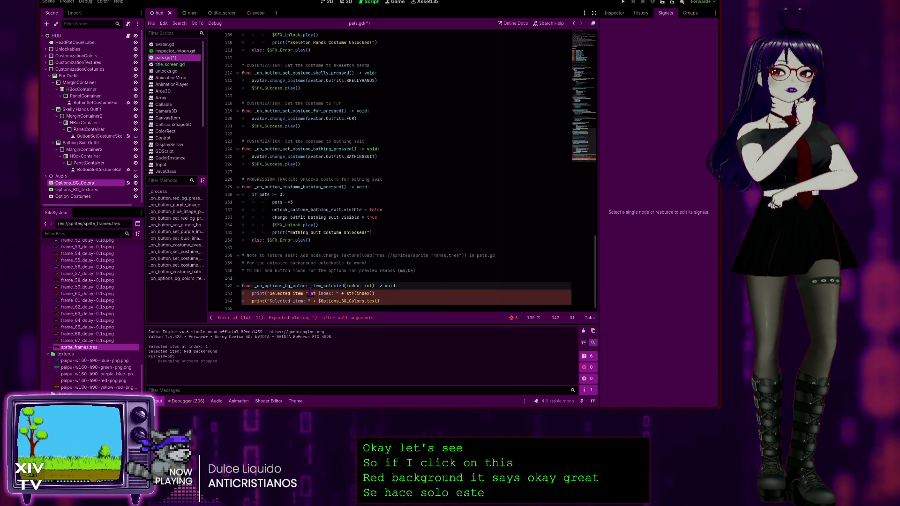
{"action": "left_click", "coordinate": [310, 293]}
{"action": "key", "text": "F5"}
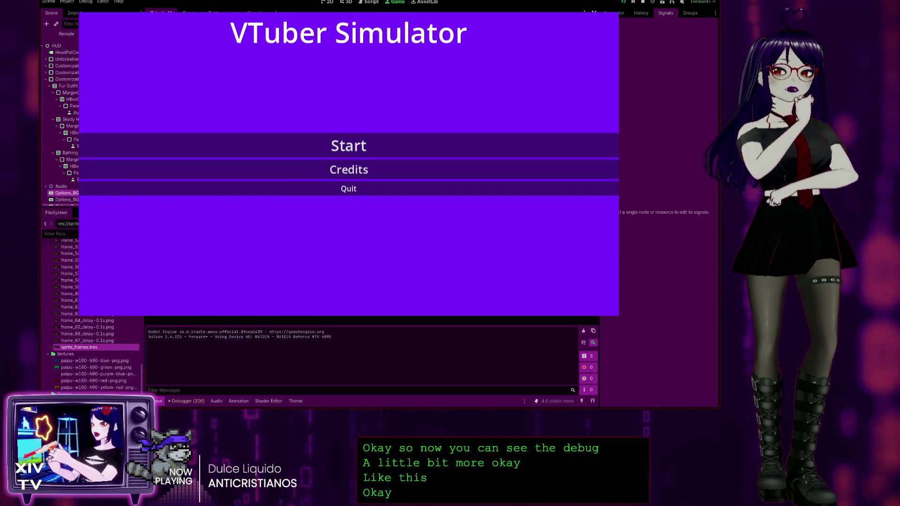
Step: Start the game and apply Set Purple Background, triggering the null-instance 'play' crash, then stop it
{"action": "left_click", "coordinate": [295, 146]}
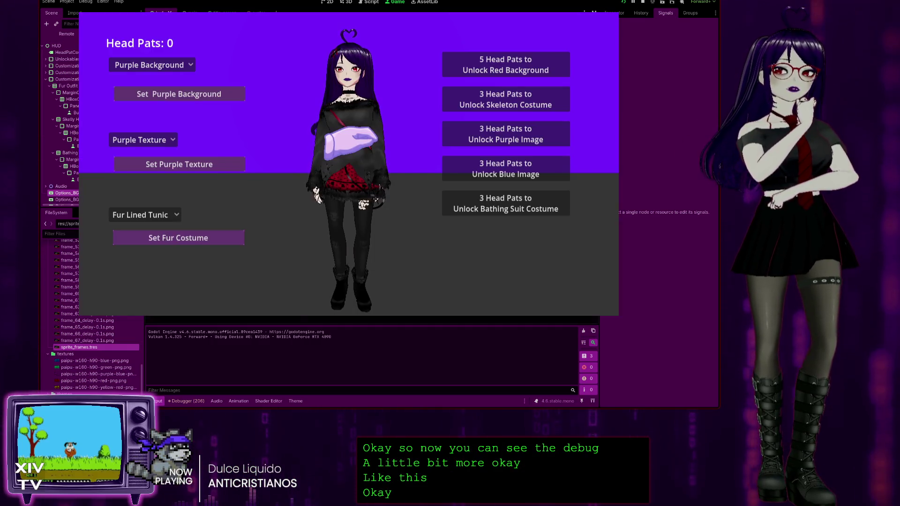
{"action": "left_click", "coordinate": [181, 92]}
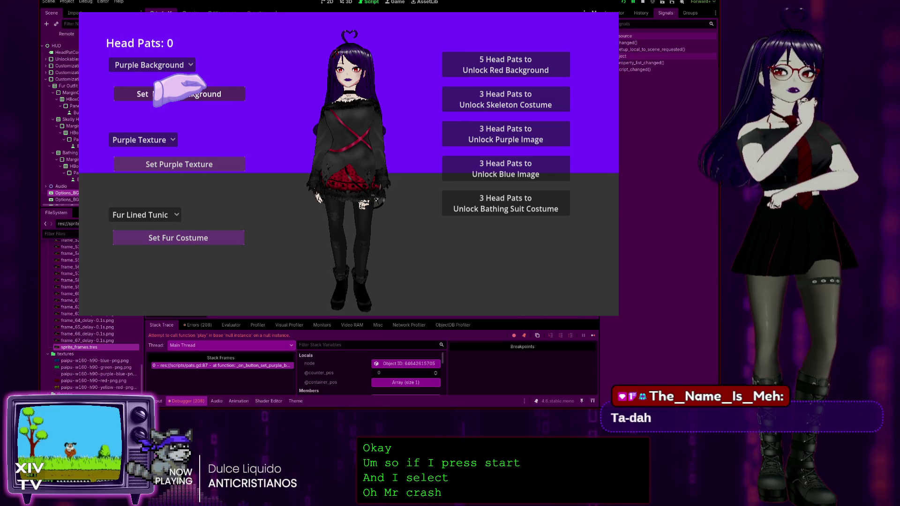
{"action": "key", "text": "F8"}
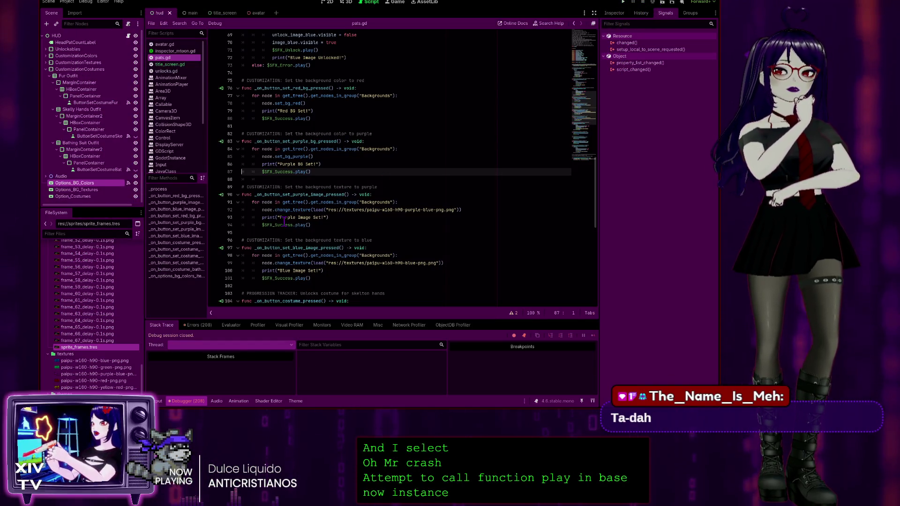
Step: Scroll to the item-selected handler and put the caret at the end of line 143
{"action": "scroll", "coordinate": [293, 252], "scroll_direction": "up", "scroll_amount": 2}
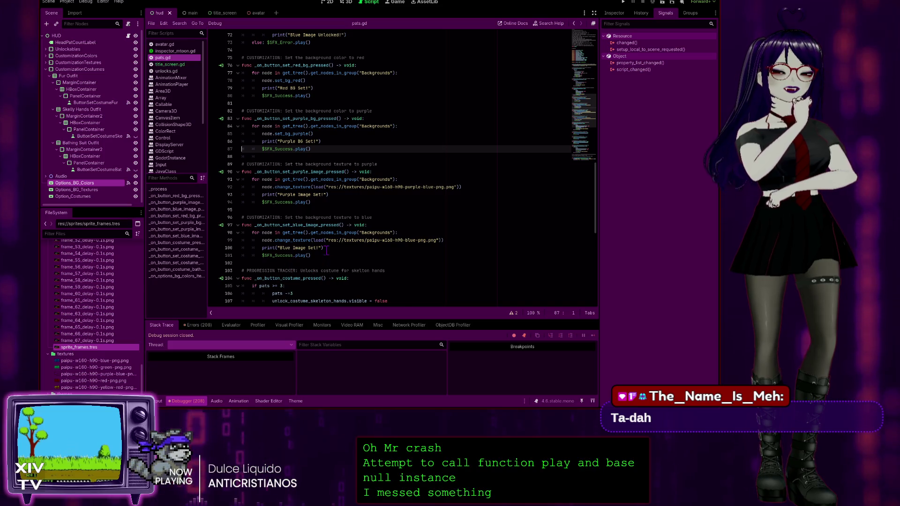
{"action": "scroll", "coordinate": [413, 119], "scroll_direction": "down", "scroll_amount": 15}
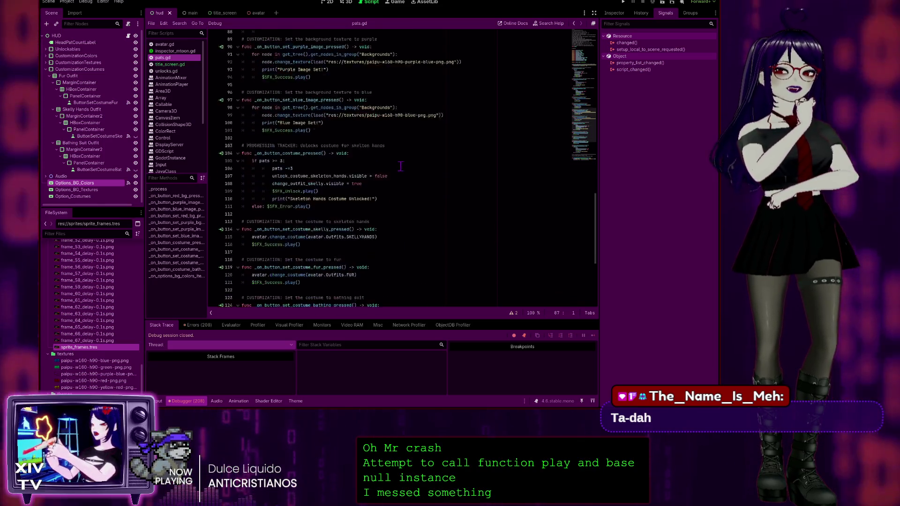
{"action": "left_click", "coordinate": [423, 287]}
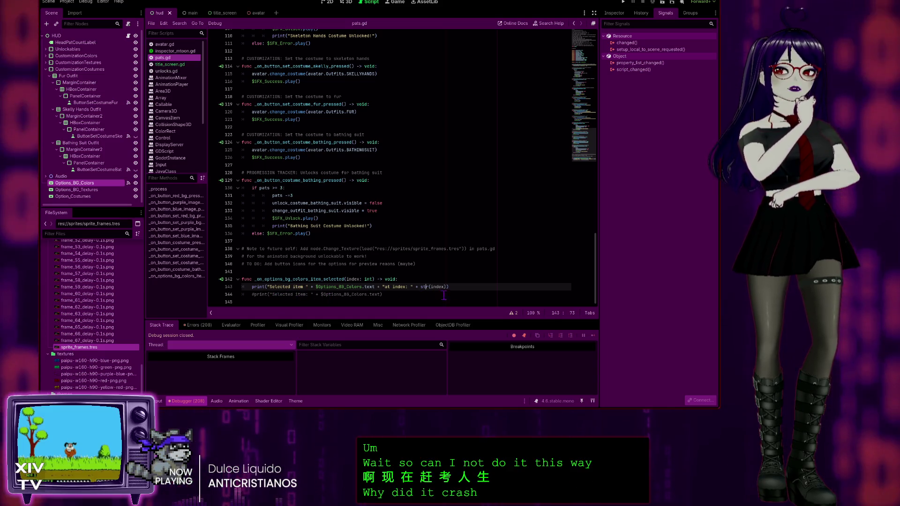
{"action": "key", "text": "End"}
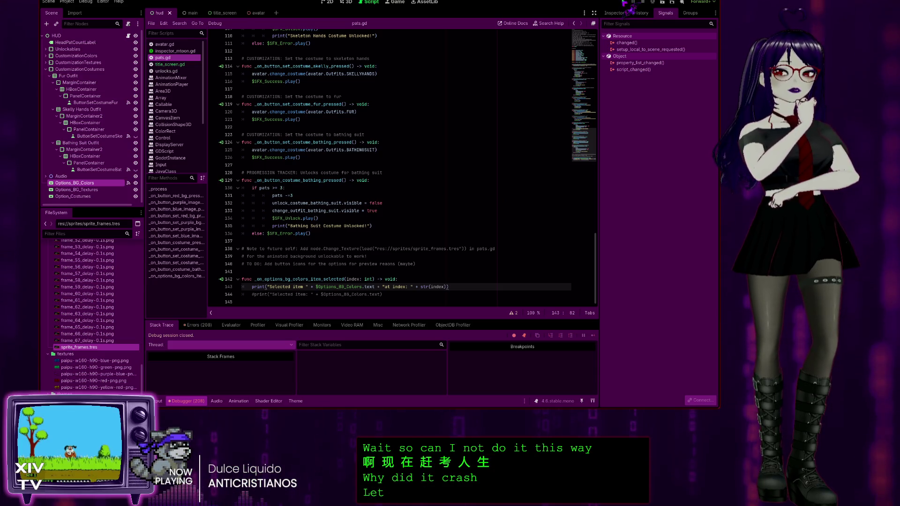
Step: Run the project, start the game and browse the background color list
{"action": "left_click", "coordinate": [624, 2]}
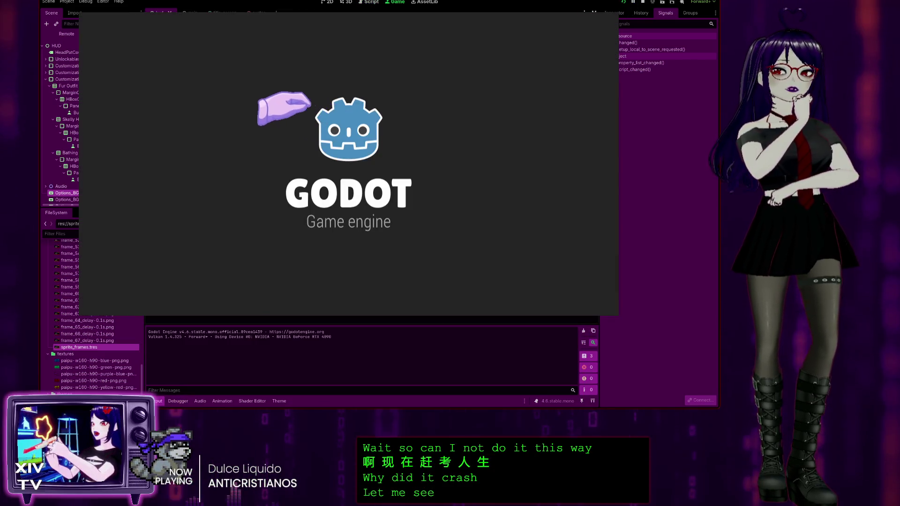
{"action": "left_click", "coordinate": [324, 144]}
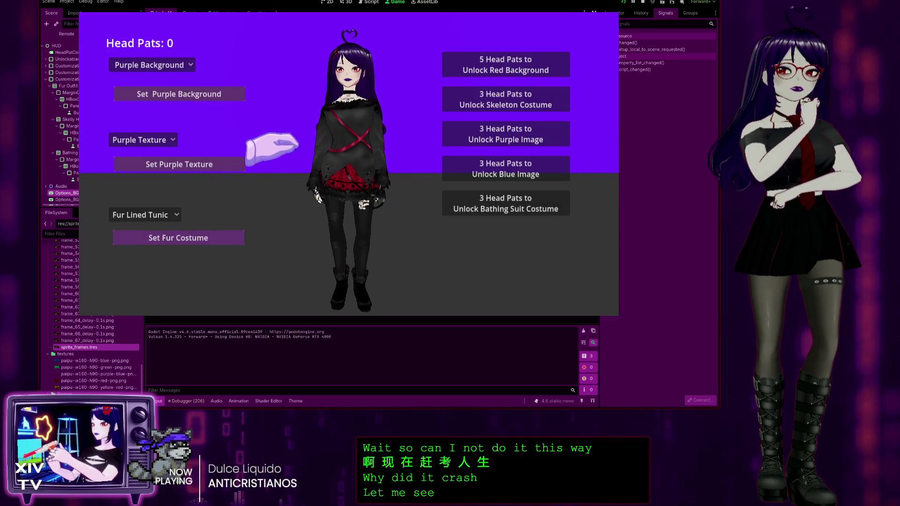
{"action": "left_click", "coordinate": [150, 66]}
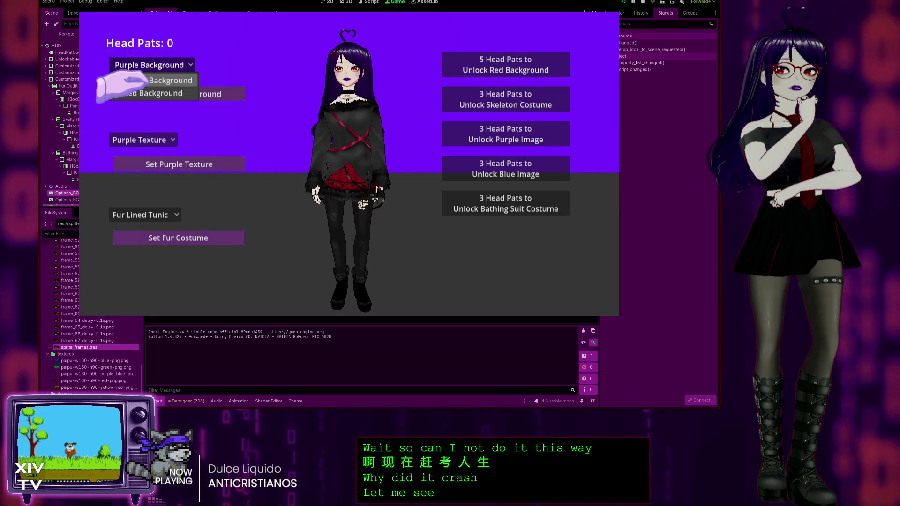
{"action": "left_click", "coordinate": [140, 79]}
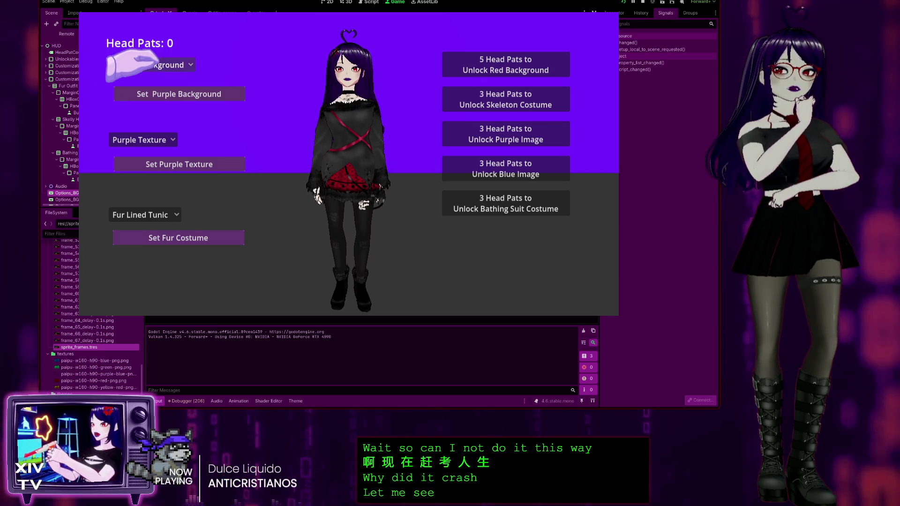
{"action": "left_click", "coordinate": [145, 64]}
{"action": "left_click", "coordinate": [107, 100]}
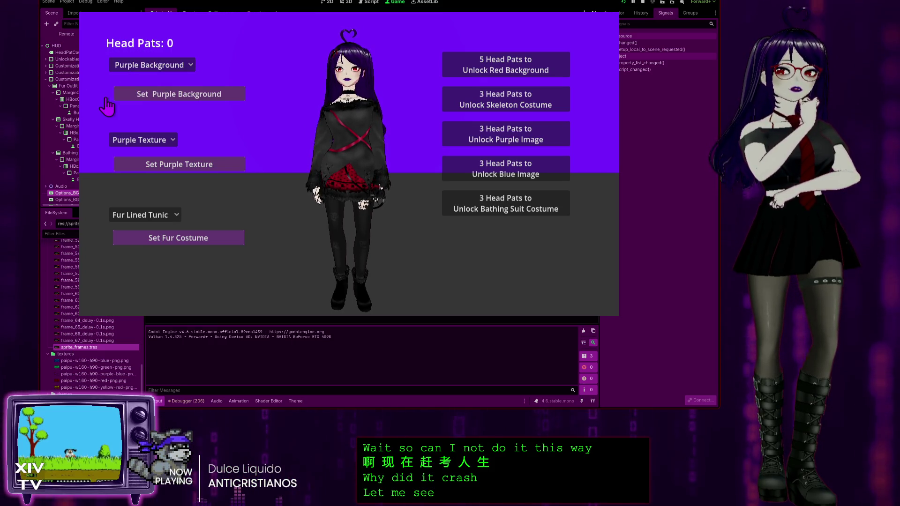
Step: Choose Red Background so the log reports index 1, then pause and quit
{"action": "left_click", "coordinate": [140, 66]}
{"action": "left_click", "coordinate": [141, 90]}
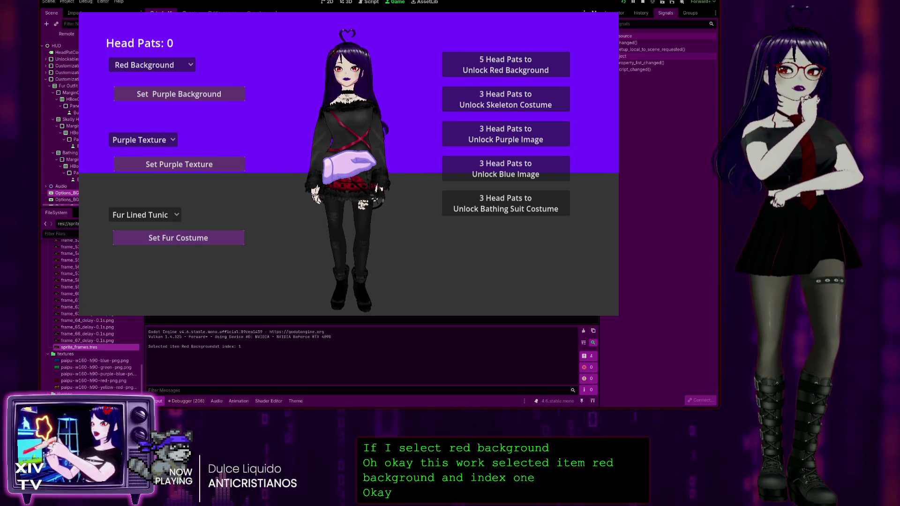
{"action": "key", "text": "Escape"}
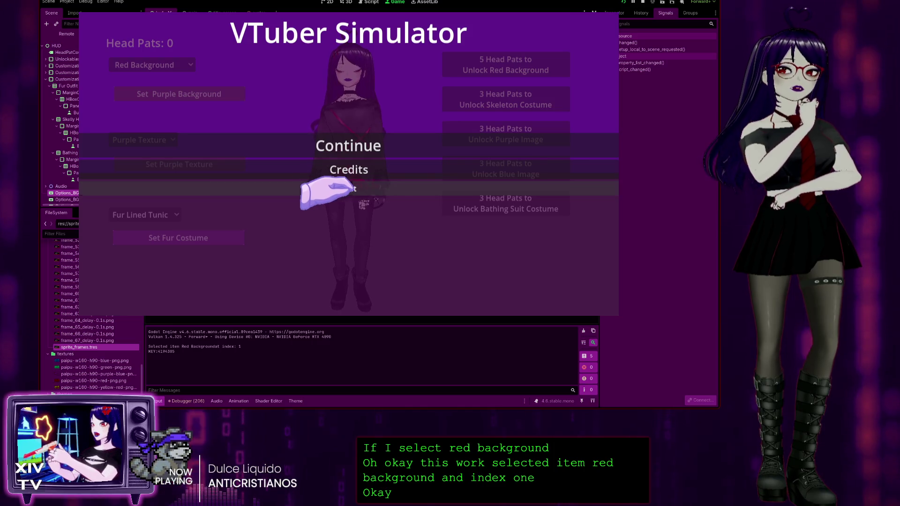
{"action": "left_click", "coordinate": [310, 192]}
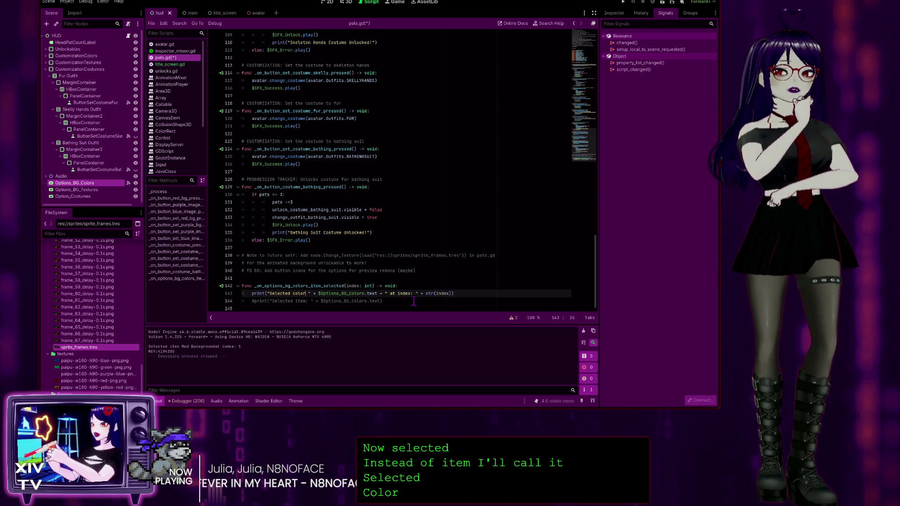
Step: Insert 'background' after 'Selected' in line 143's message and run the project
{"action": "left_click", "coordinate": [291, 294]}
{"action": "type", "text": "backg"}
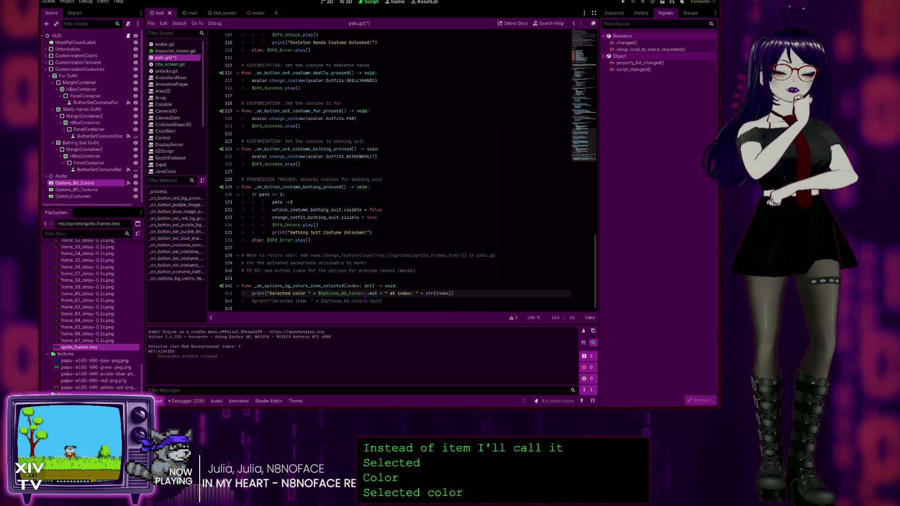
{"action": "type", "text": "roun"}
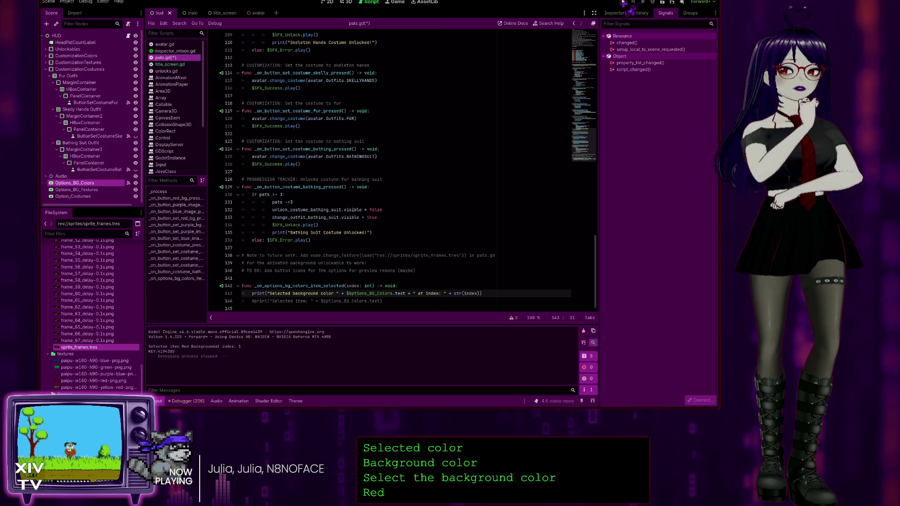
{"action": "left_click", "coordinate": [624, 3]}
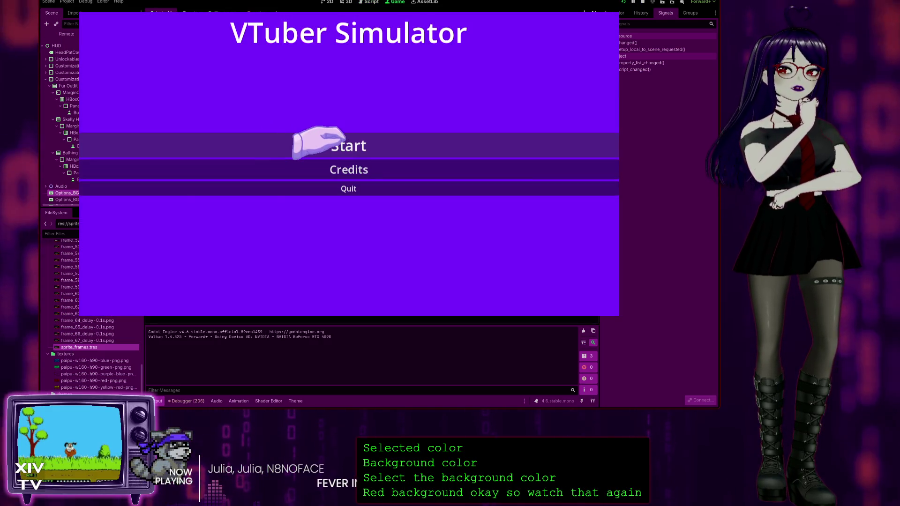
Step: Start the game, select Red Background to log 'Selected background color Red Background at index: 1', then pause
{"action": "left_click", "coordinate": [340, 143]}
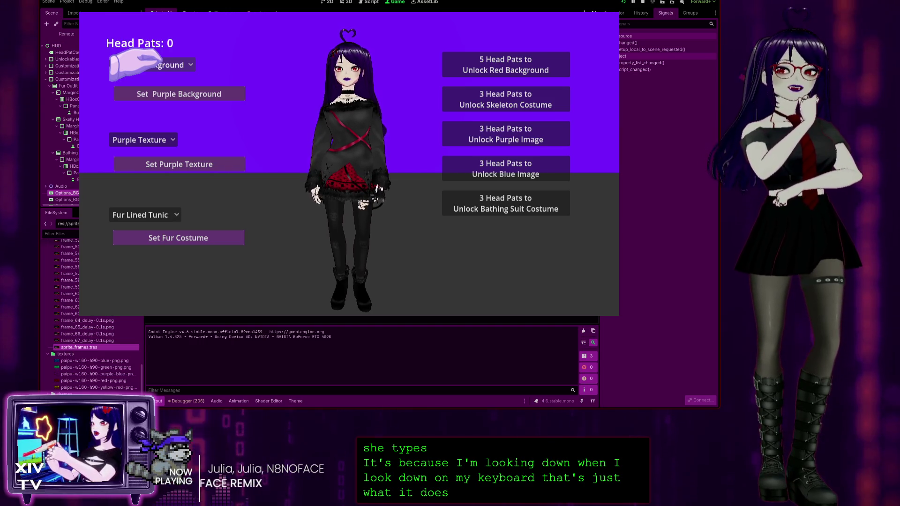
{"action": "left_click", "coordinate": [140, 64]}
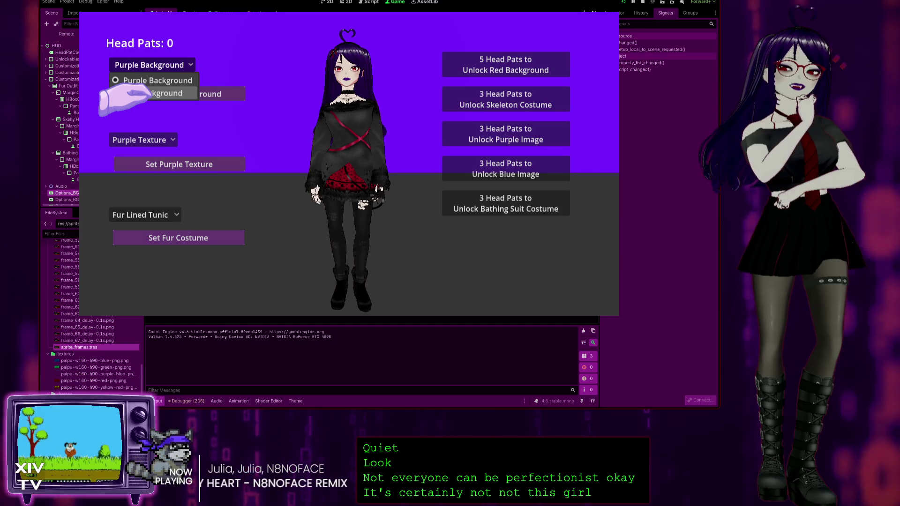
{"action": "left_click", "coordinate": [149, 93]}
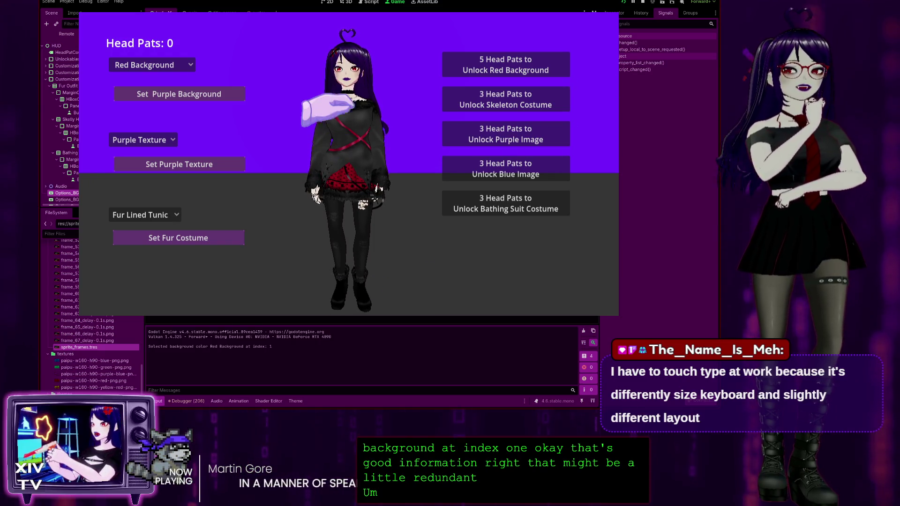
{"action": "key", "text": "Escape"}
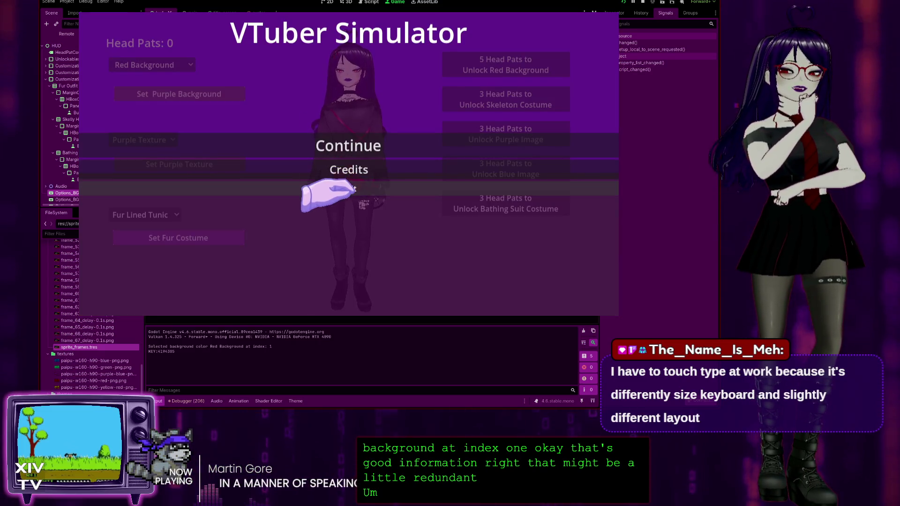
Step: Choose Quit from the game's pause menu
{"action": "left_click", "coordinate": [352, 188]}
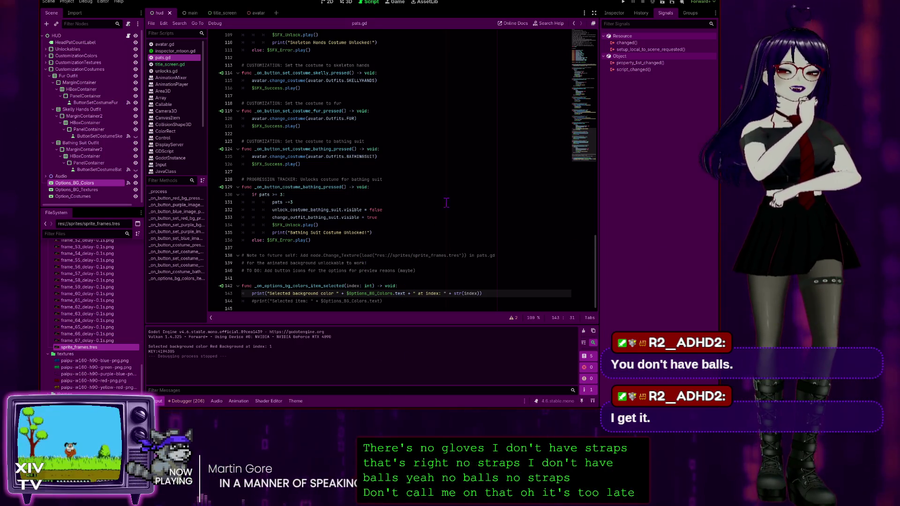
Step: Rework line 143's print message, cutting out $Options_BG_Colors.text to concatenate it after 'Selected '
{"action": "double_click", "coordinate": [306, 293]}
{"action": "key", "text": "Left"}
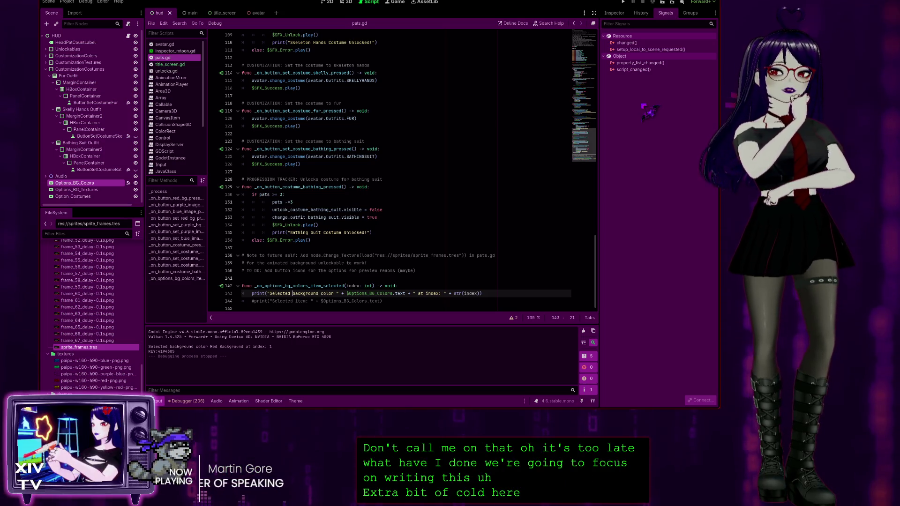
{"action": "type", "text": "\""}
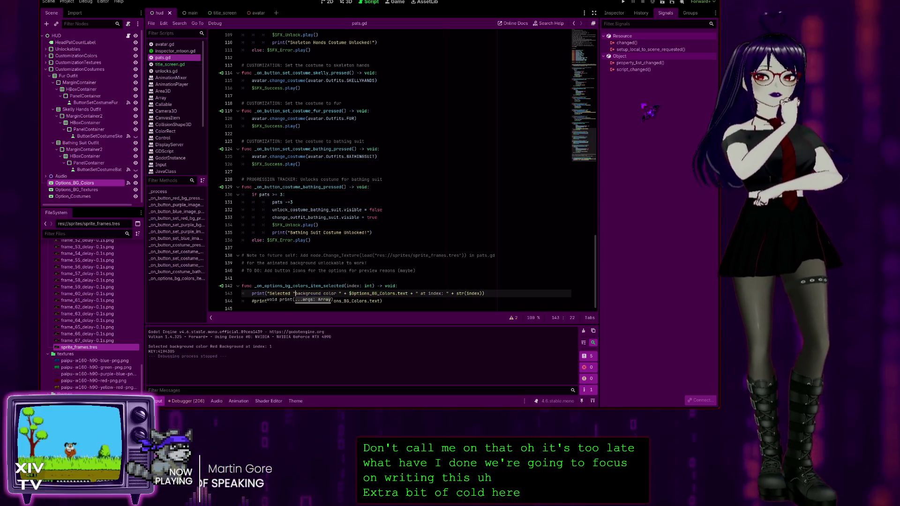
{"action": "type", "text": "  \""}
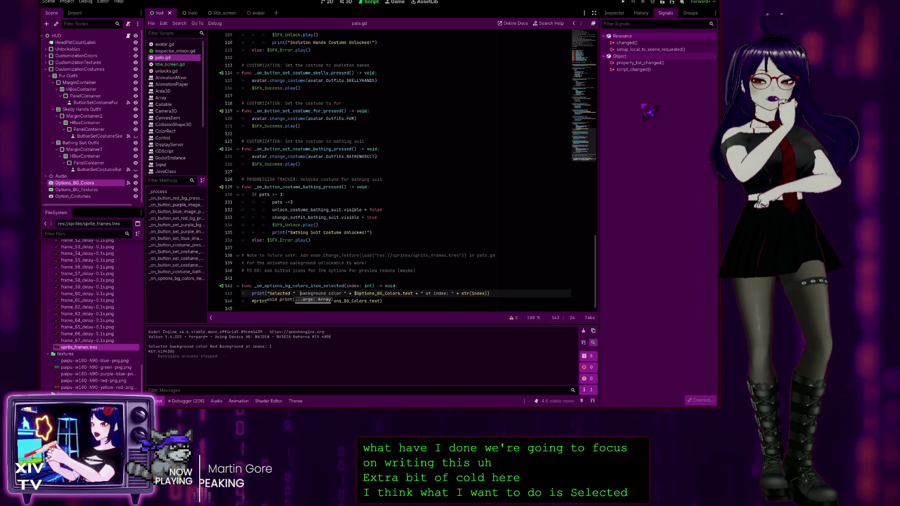
{"action": "key", "text": "Left"}
{"action": "key", "text": "Left"}
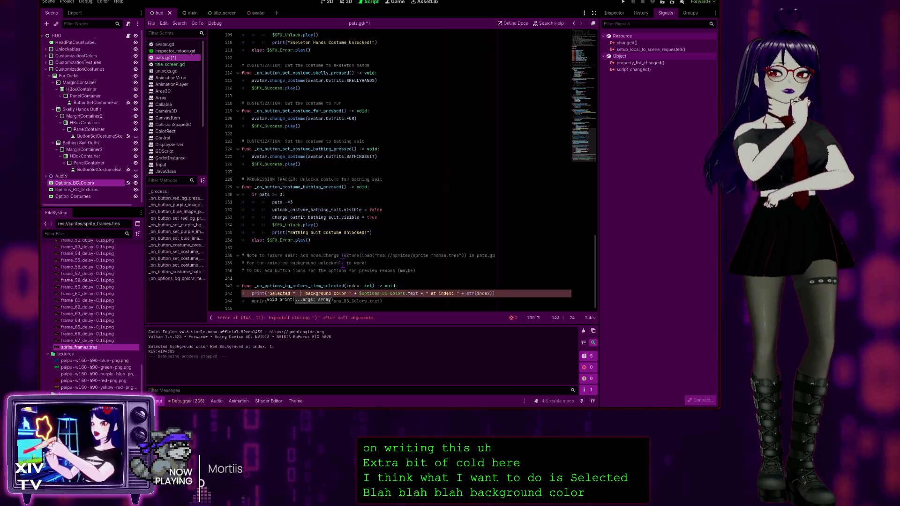
{"action": "type", "text": "+"}
{"action": "left_click_drag", "start_coordinate": [355, 294], "coordinate": [426, 295]}
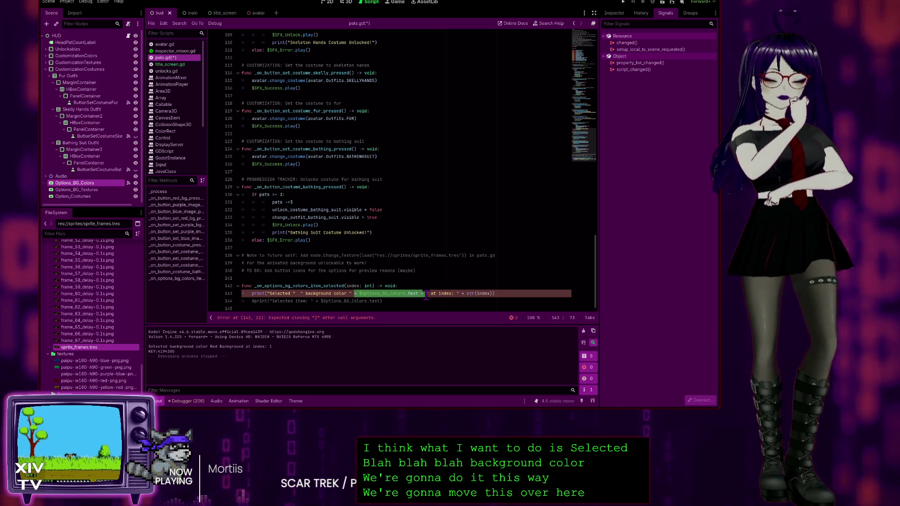
{"action": "key", "text": "ctrl+x"}
Step: Remove the stray 'nd ' and extra quote so it prints '... color at index: ', then run the project
{"action": "left_click", "coordinate": [298, 294]}
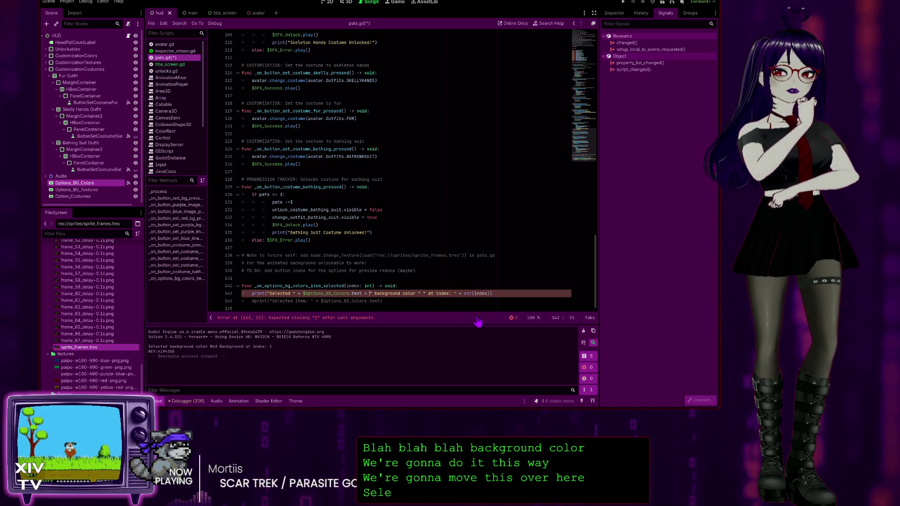
{"action": "key", "text": "Right"}
{"action": "key", "text": "Right"}
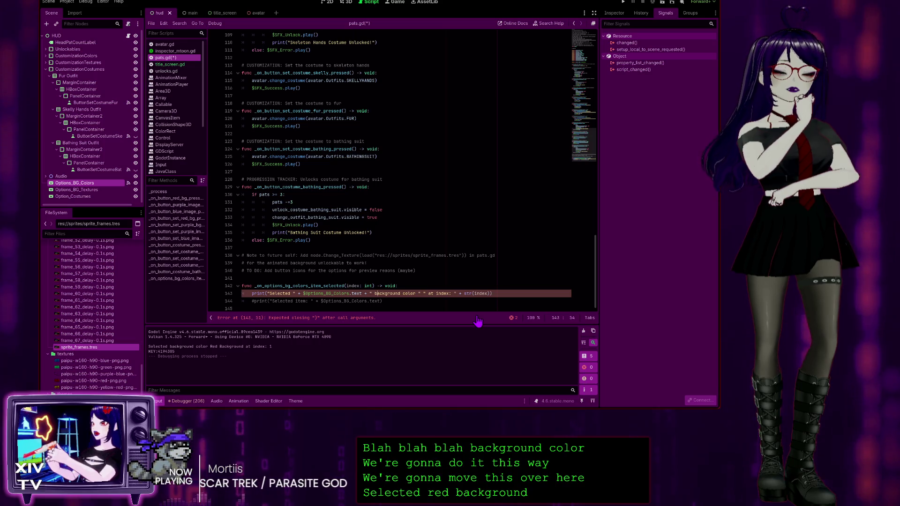
{"action": "key", "text": "Left"}
{"action": "key", "text": "Left"}
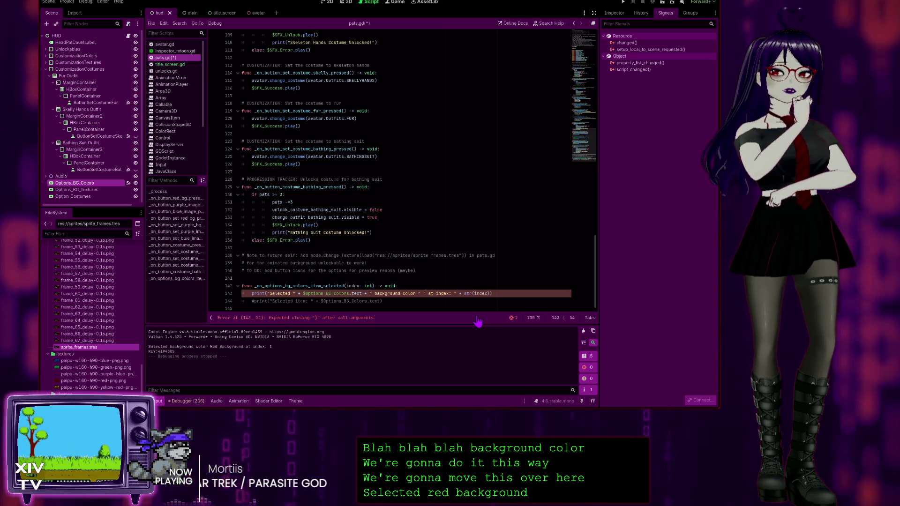
{"action": "key", "text": "Left"}
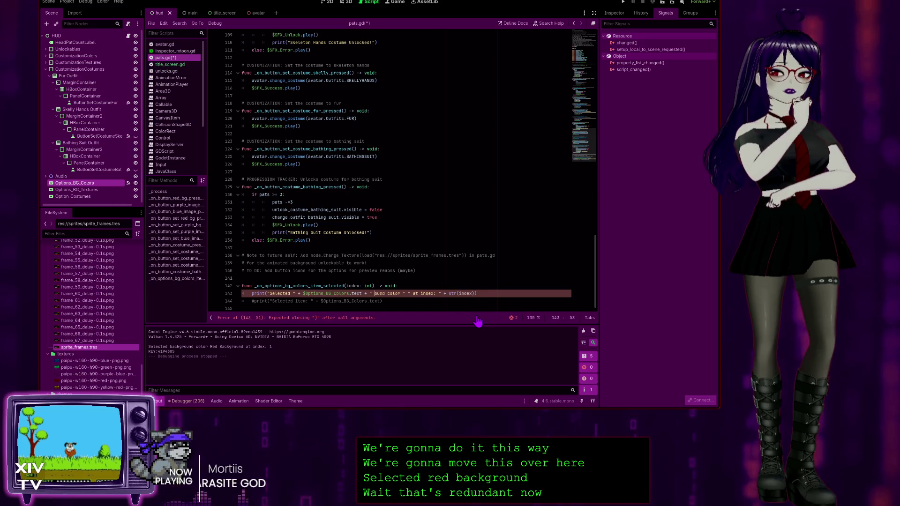
{"action": "key", "text": "Delete"}
{"action": "key", "text": "Delete"}
{"action": "key", "text": "Delete"}
{"action": "key", "text": "Right"}
{"action": "key", "text": "Right"}
{"action": "key", "text": "Right"}
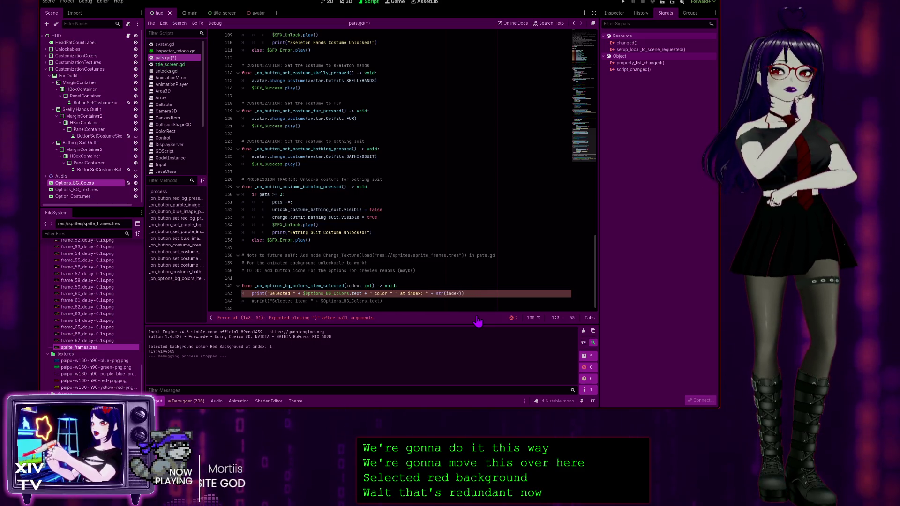
{"action": "key", "text": "Delete"}
{"action": "key", "text": "Right"}
{"action": "key", "text": "Right"}
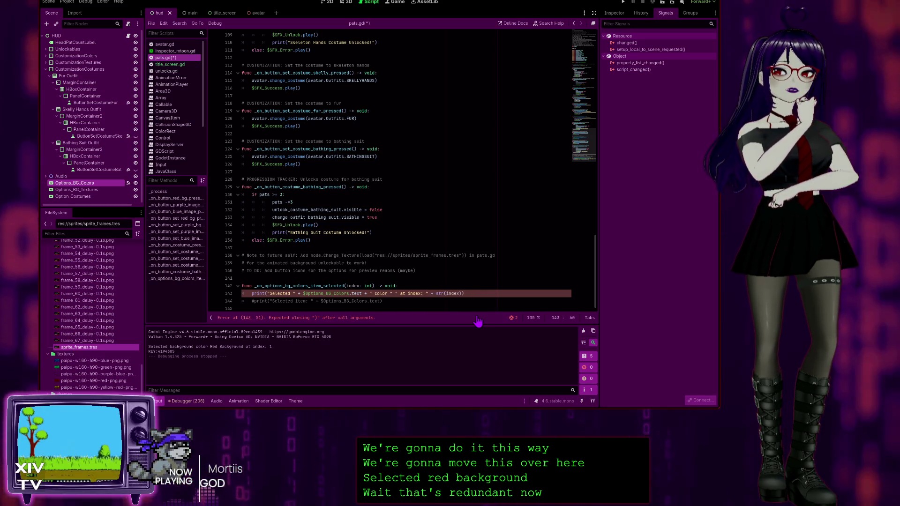
{"action": "key", "text": "BackSpace"}
{"action": "key", "text": "BackSpace"}
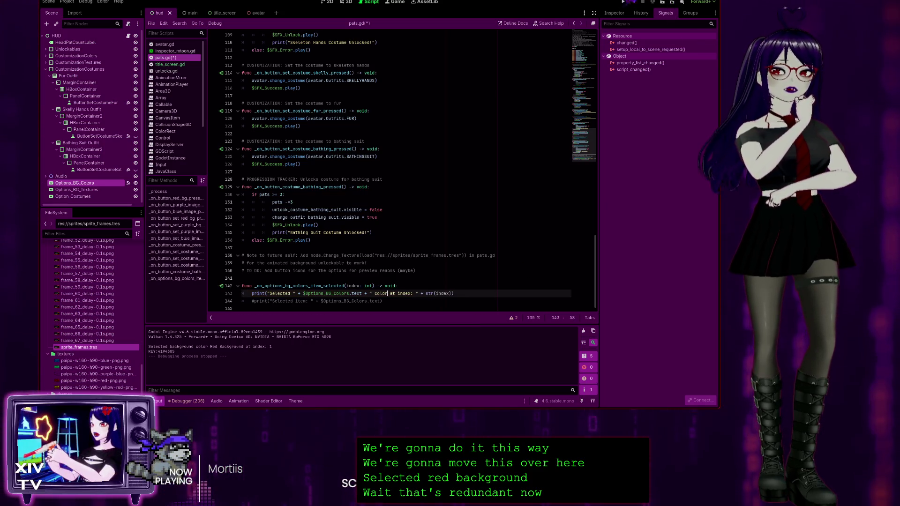
{"action": "key", "text": "F5"}
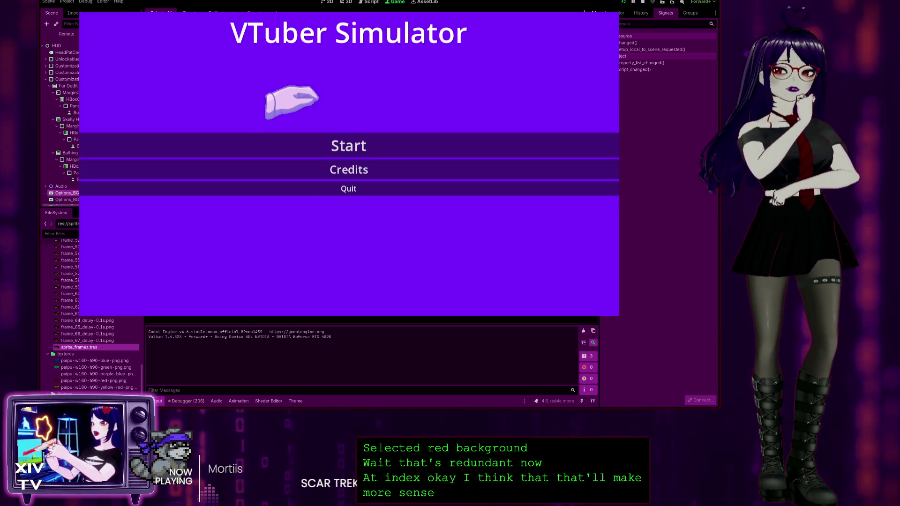
Step: Start the game, choose Red Background (logged at index 1), then pause and stop the run
{"action": "left_click", "coordinate": [302, 146]}
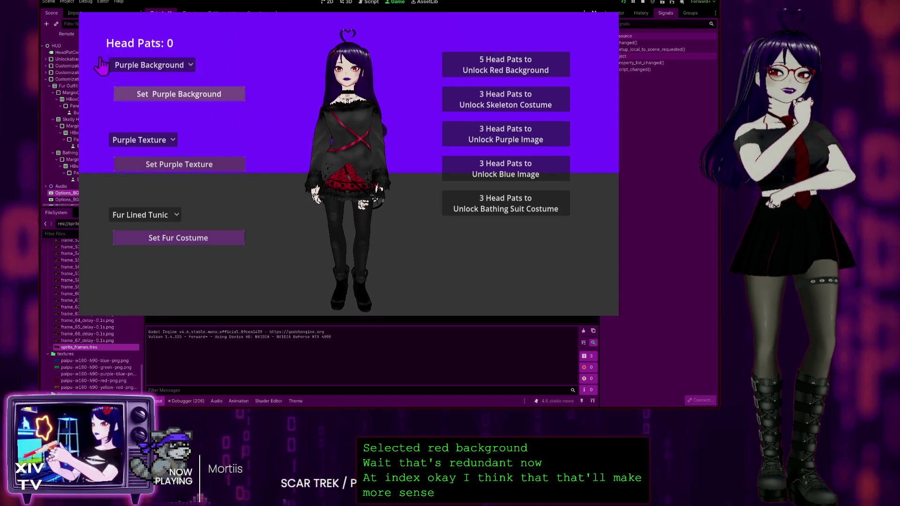
{"action": "left_click", "coordinate": [118, 65]}
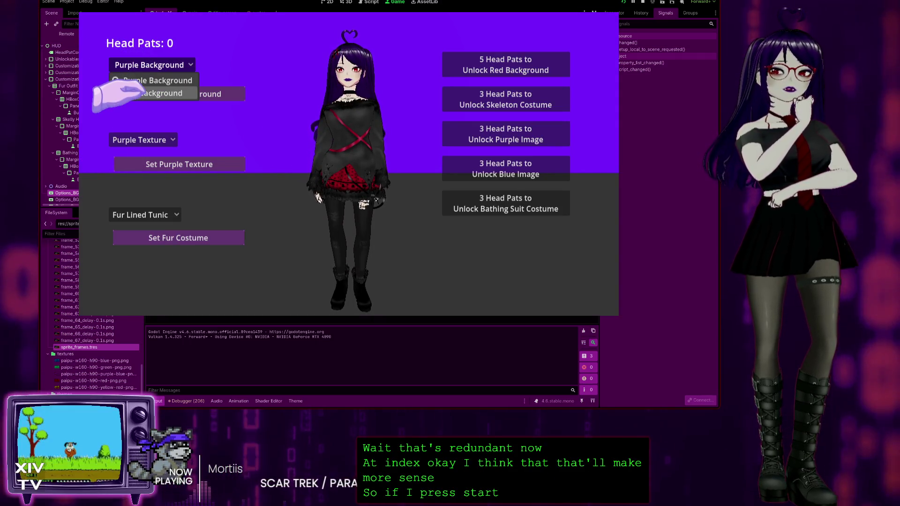
{"action": "left_click", "coordinate": [141, 93]}
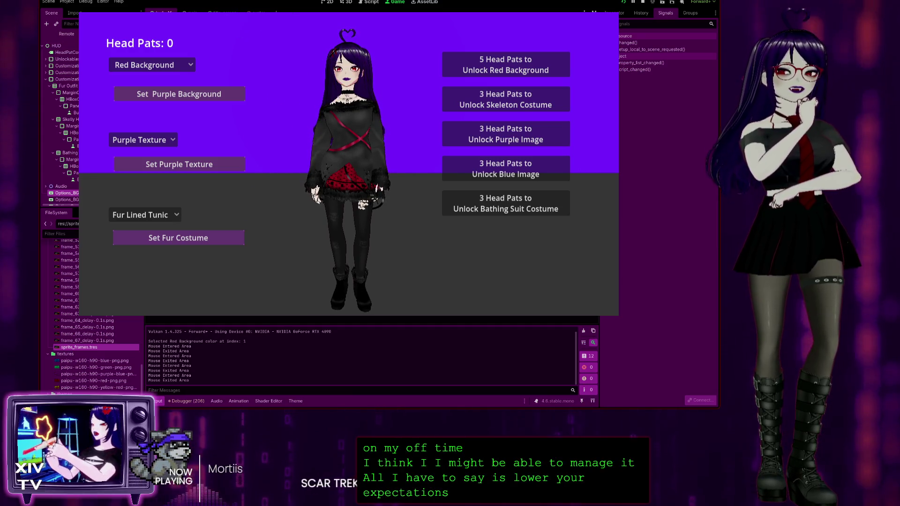
{"action": "key", "text": "Escape"}
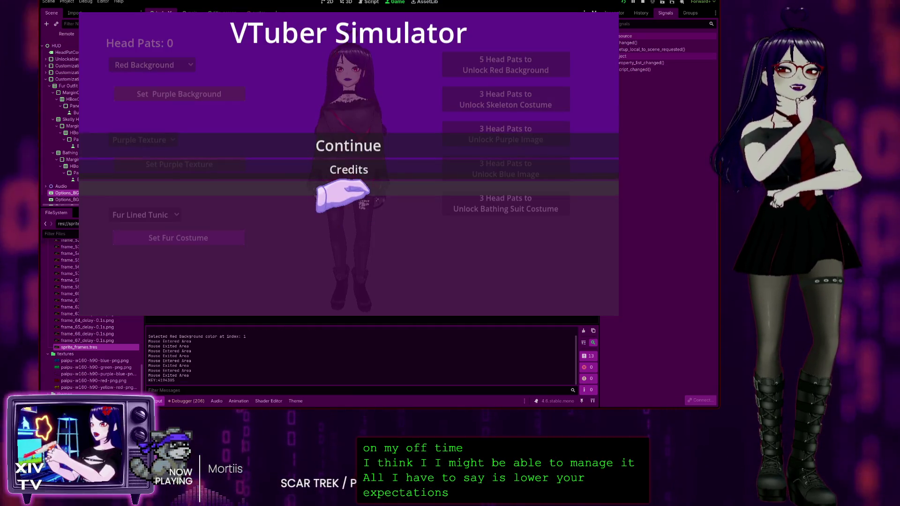
{"action": "left_click", "coordinate": [345, 188]}
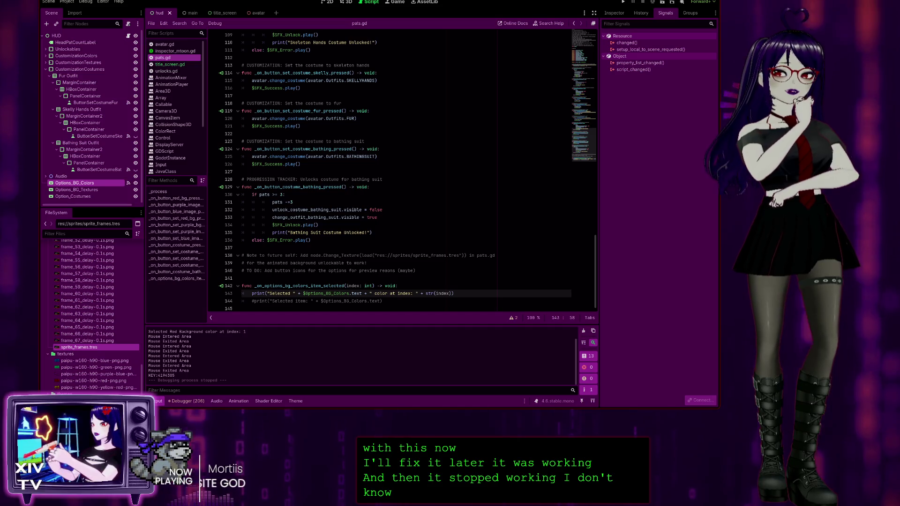
Step: Delete the commented-out #print("Selected item: " ...) line 144, leaving it empty
{"action": "left_click_drag", "start_coordinate": [382, 301], "coordinate": [221, 300]}
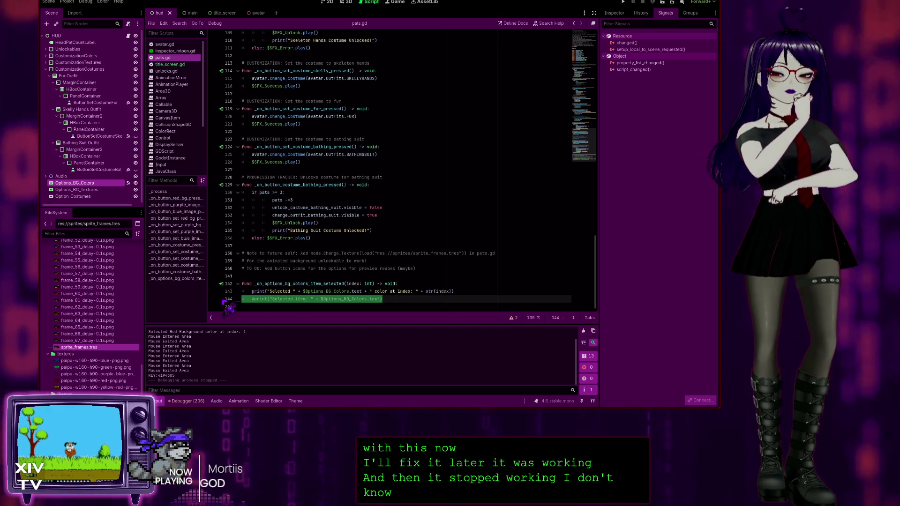
{"action": "key", "text": "BackSpace"}
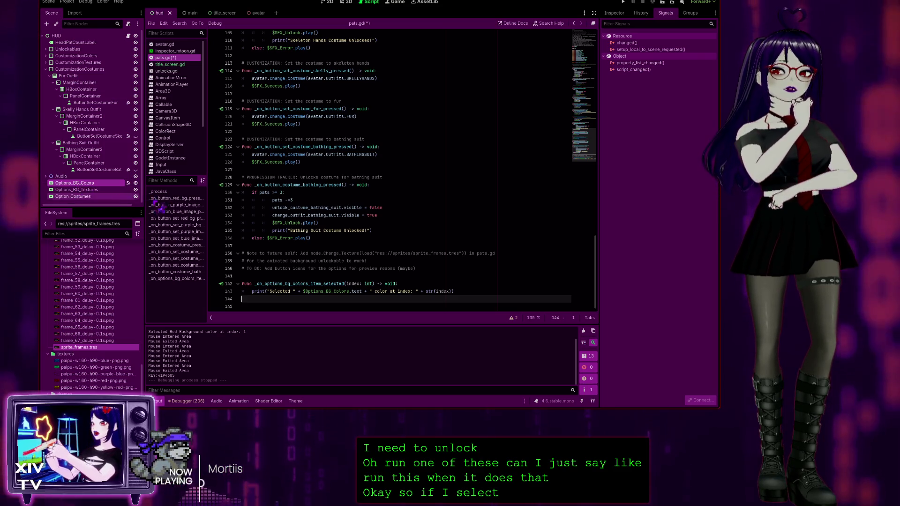
{"action": "scroll", "coordinate": [308, 119], "scroll_direction": "up", "scroll_amount": 1}
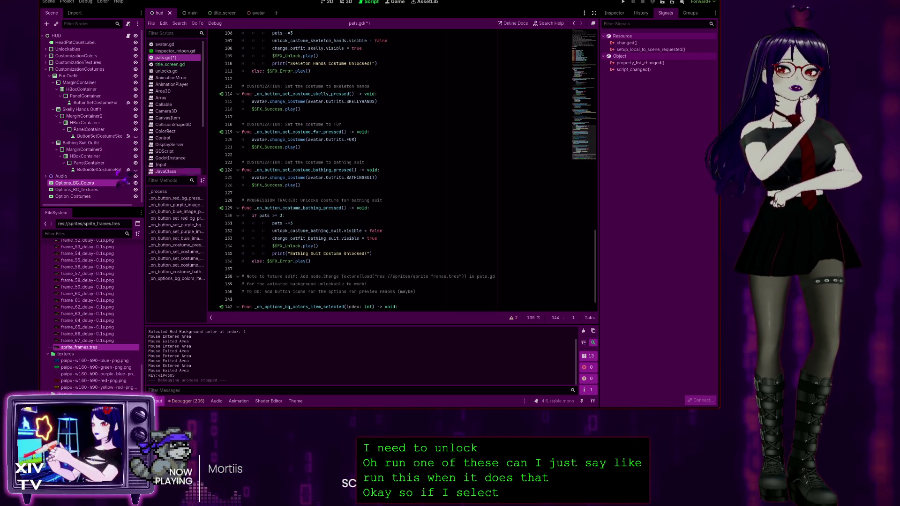
{"action": "scroll", "coordinate": [351, 210], "scroll_direction": "down", "scroll_amount": 1}
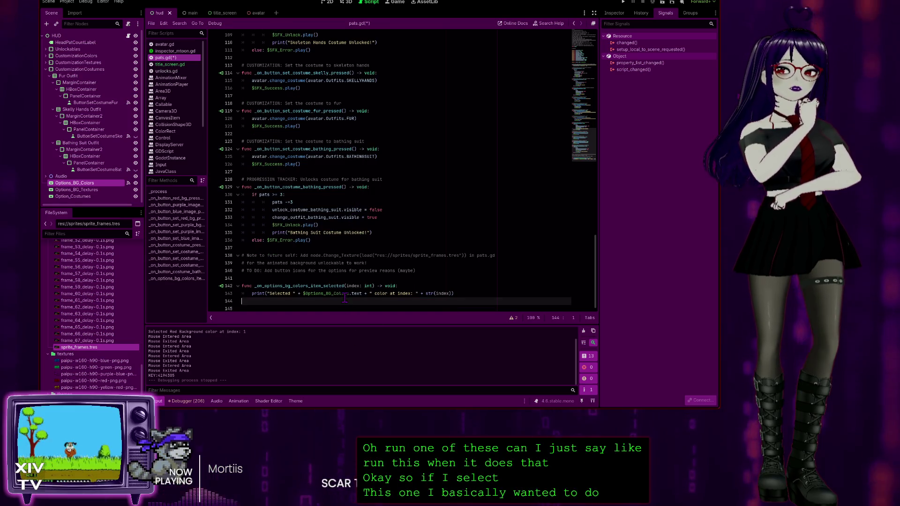
{"action": "scroll", "coordinate": [321, 208], "scroll_direction": "up", "scroll_amount": 2}
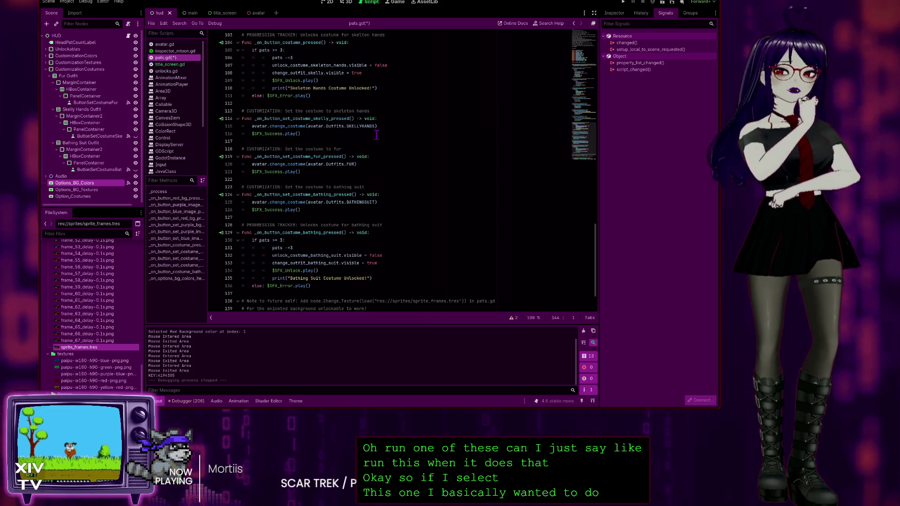
{"action": "scroll", "coordinate": [347, 202], "scroll_direction": "down", "scroll_amount": 1}
{"action": "scroll", "coordinate": [347, 202], "scroll_direction": "down", "scroll_amount": 2}
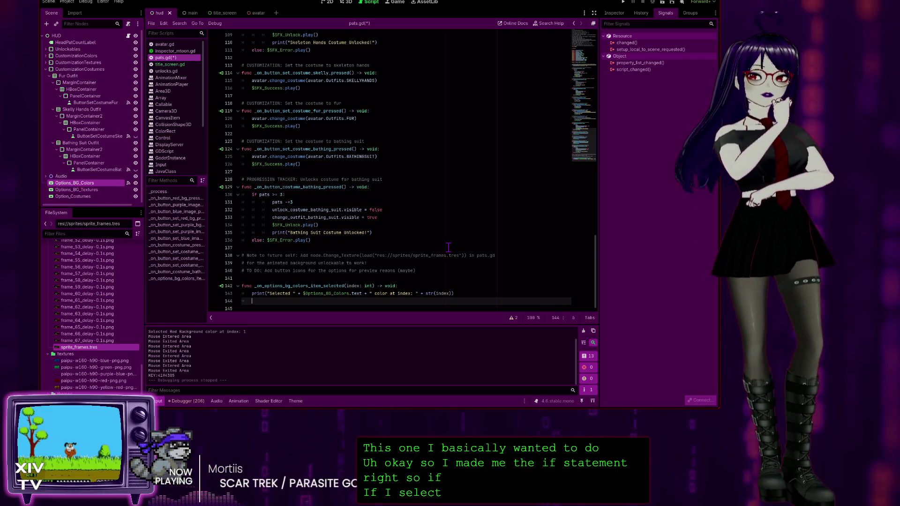
Step: Write 'if $Options_BG_Colors.z_index' on line 144 using the Options_BG_Colors node reference and autocomplete
{"action": "type", "text": "if"}
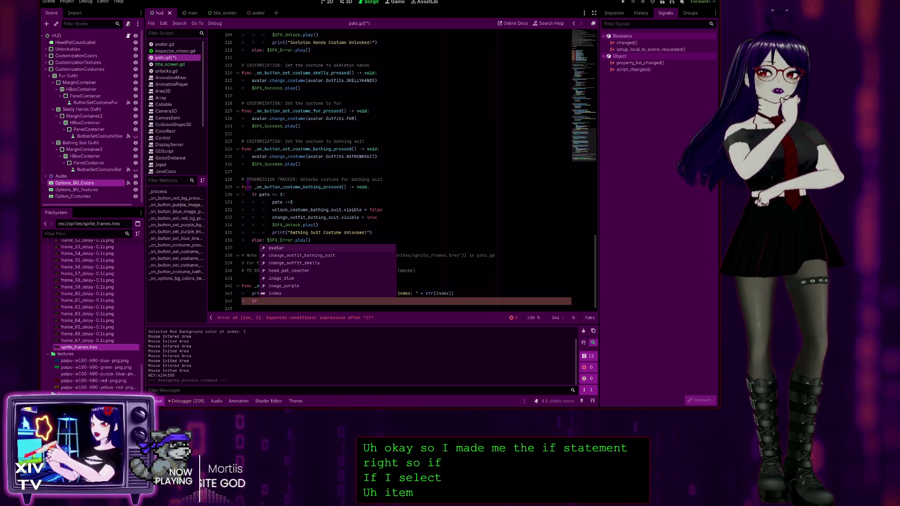
{"action": "mouse_move", "coordinate": [88, 184]}
{"action": "left_mouse_down"}
{"action": "mouse_move", "coordinate": [211, 271]}
{"action": "mouse_move", "coordinate": [276, 303]}
{"action": "left_mouse_up"}
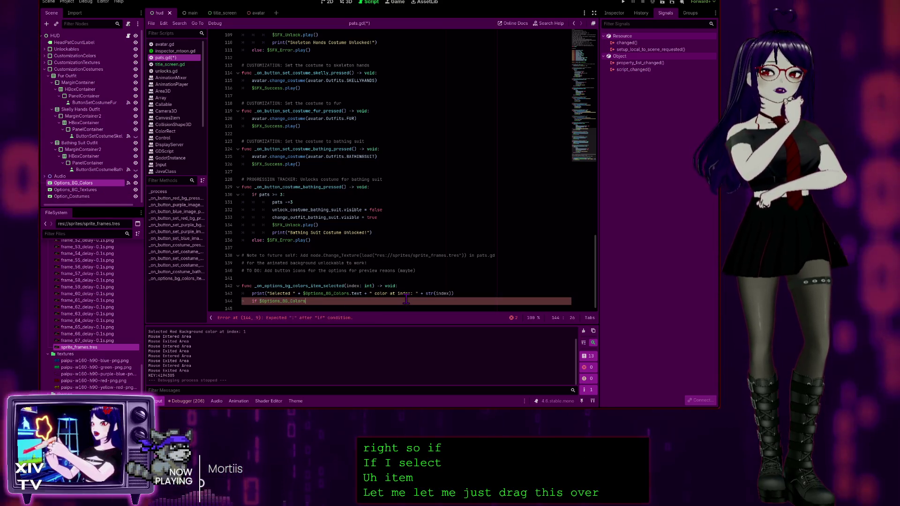
{"action": "type", "text": "."}
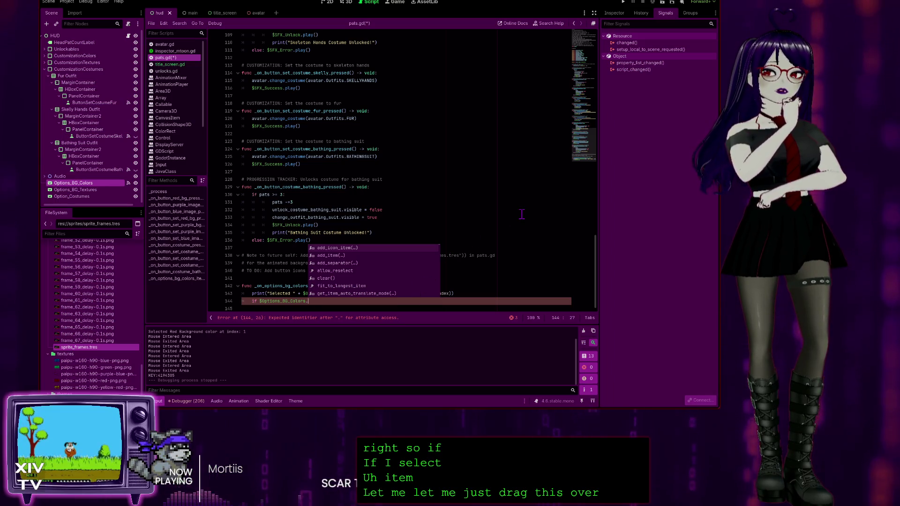
{"action": "type", "text": "in"}
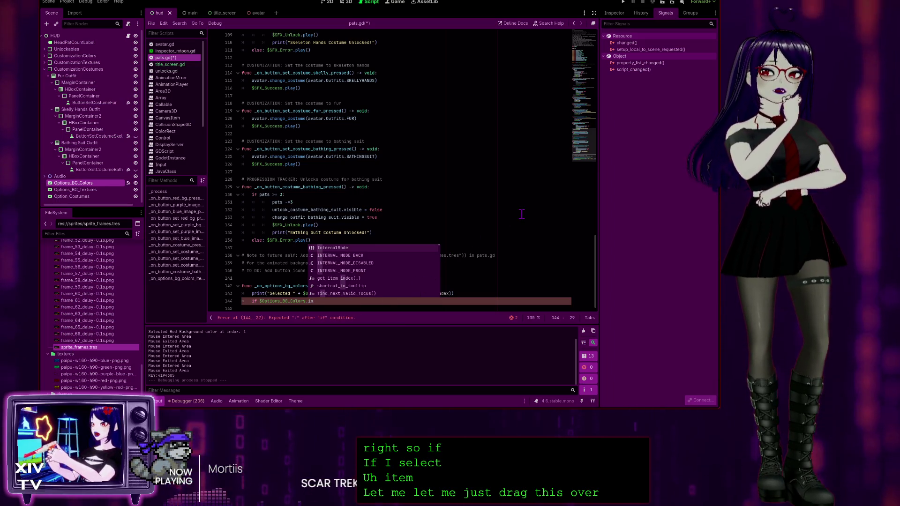
{"action": "type", "text": "de"}
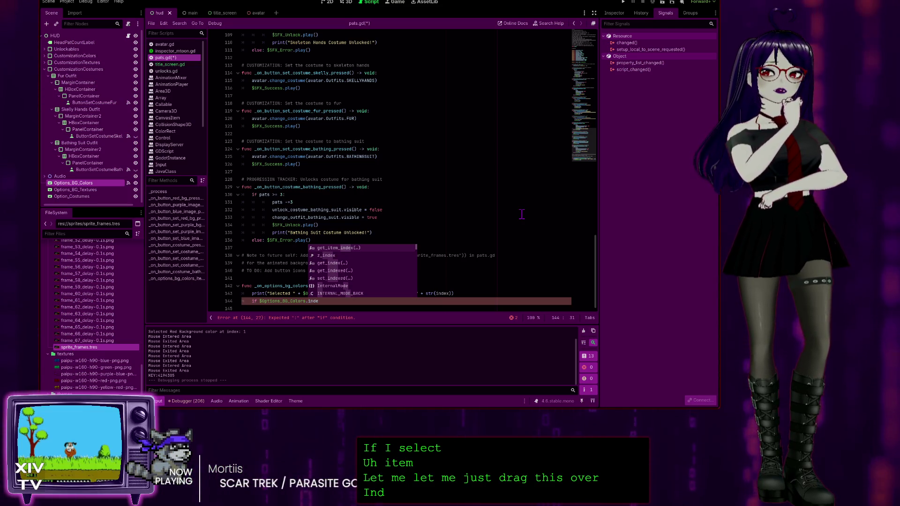
{"action": "key", "text": "Down"}
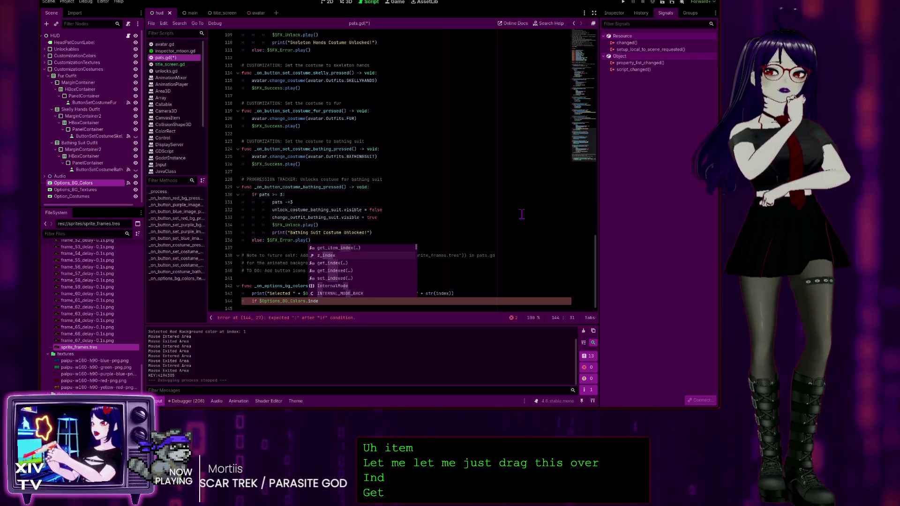
{"action": "key", "text": "Return"}
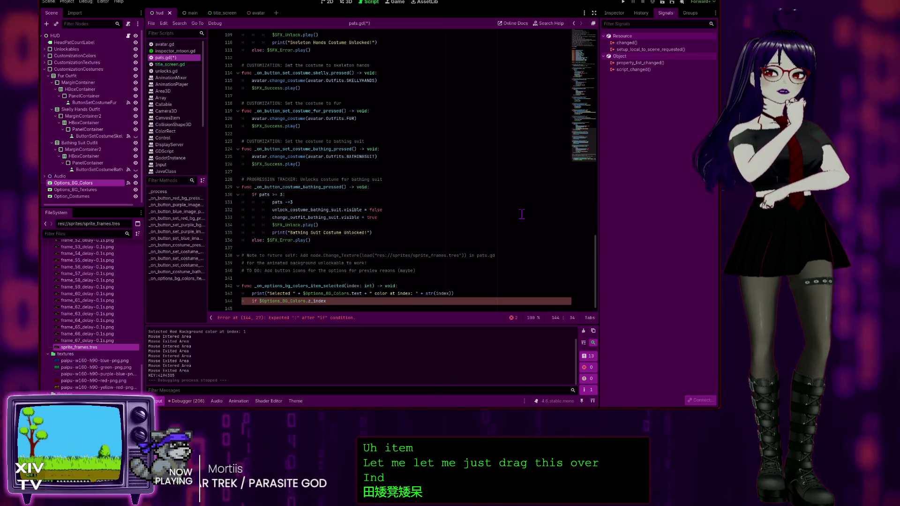